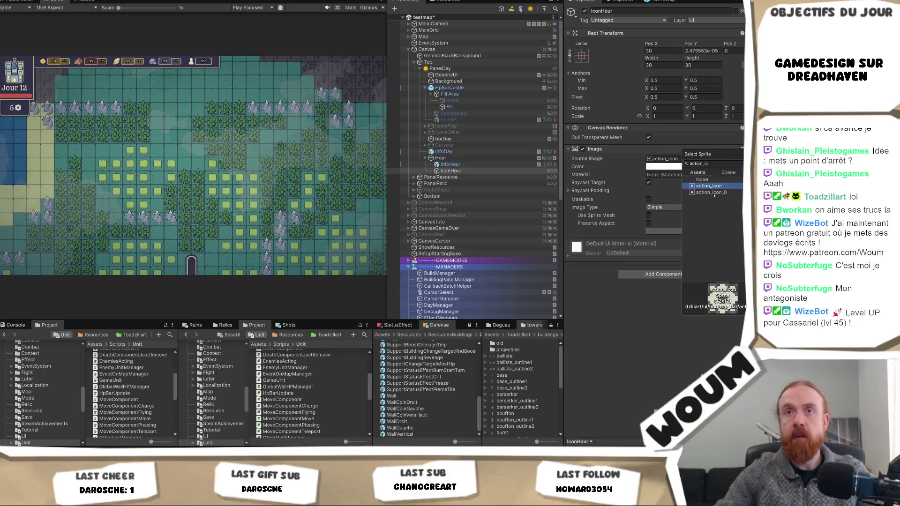
Step: Assign the action_icon sprite to the IconHour image and ping the asset in Project
click(717, 187)
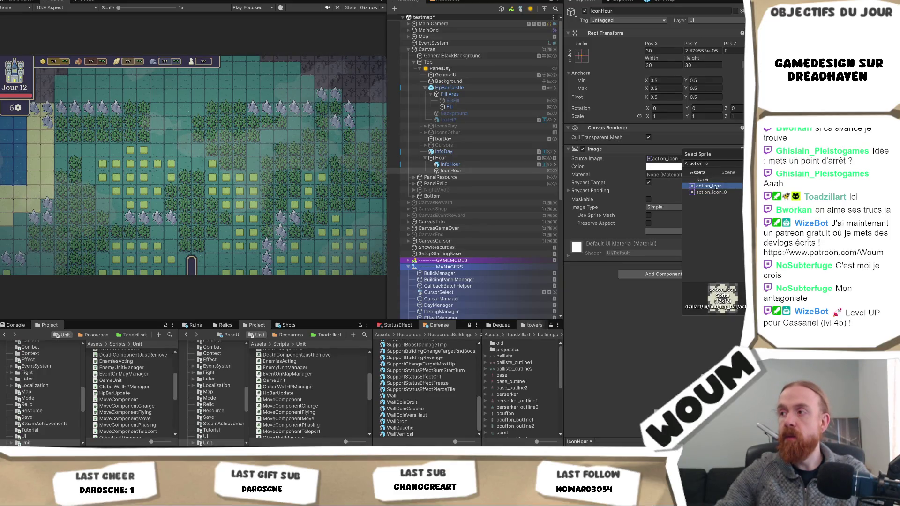
double_click(716, 187)
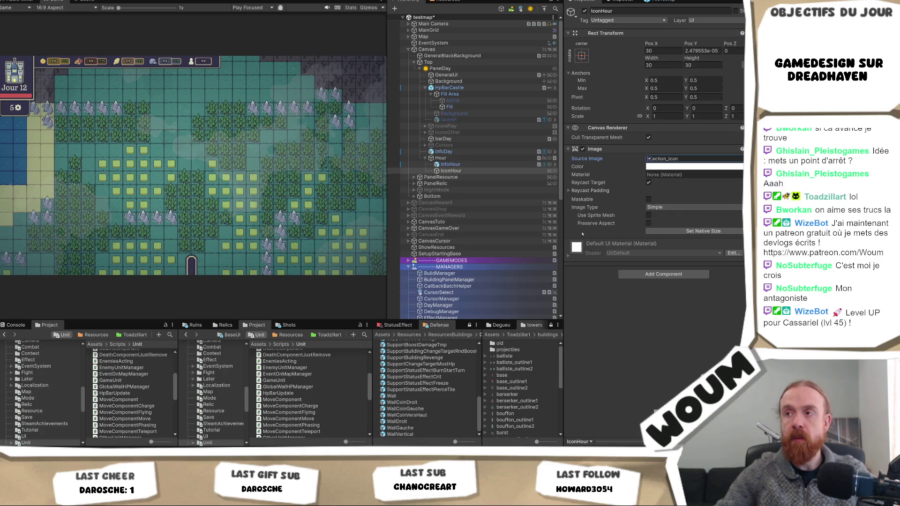
click(716, 159)
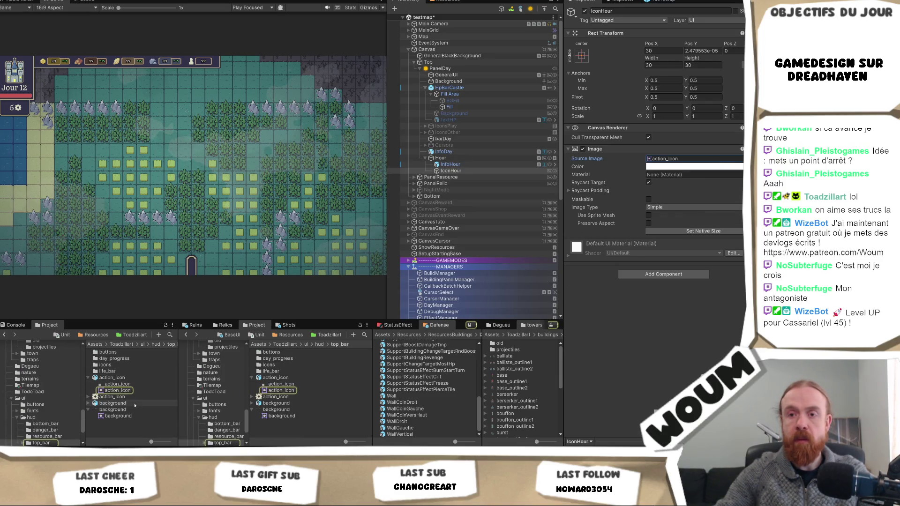
drag(117, 384, 694, 159)
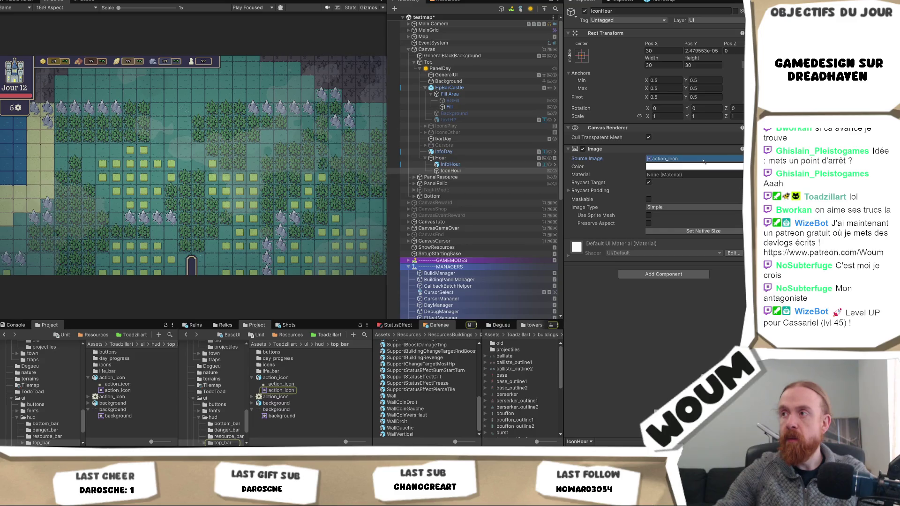
Step: Set the action_icon texture's Sprite Mode to Single
click(112, 397)
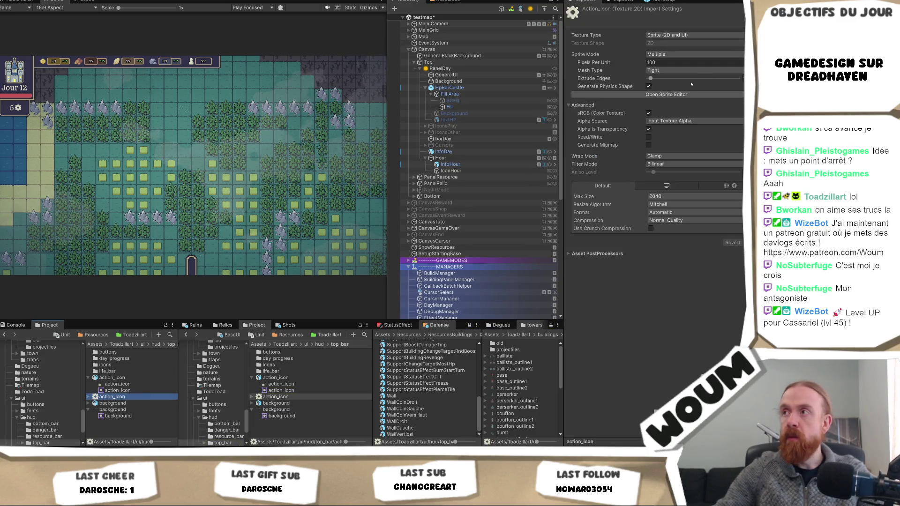
click(673, 55)
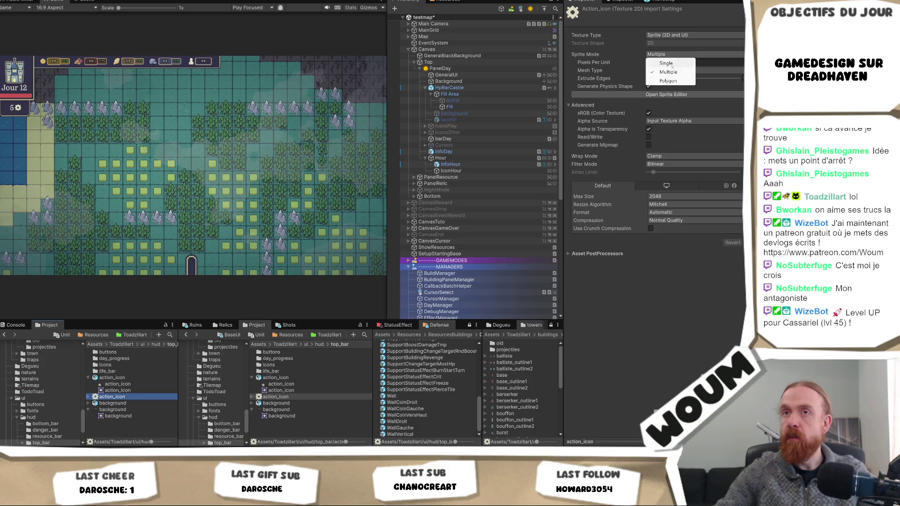
click(672, 63)
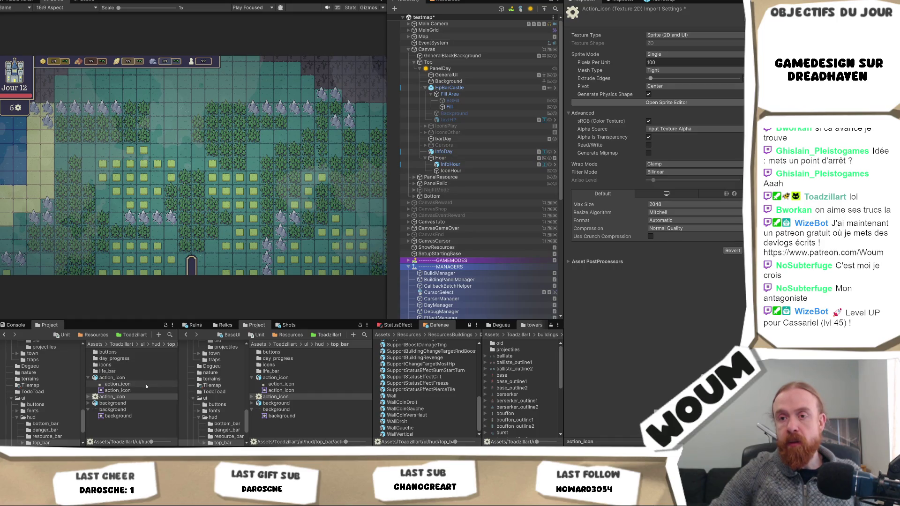
click(143, 344)
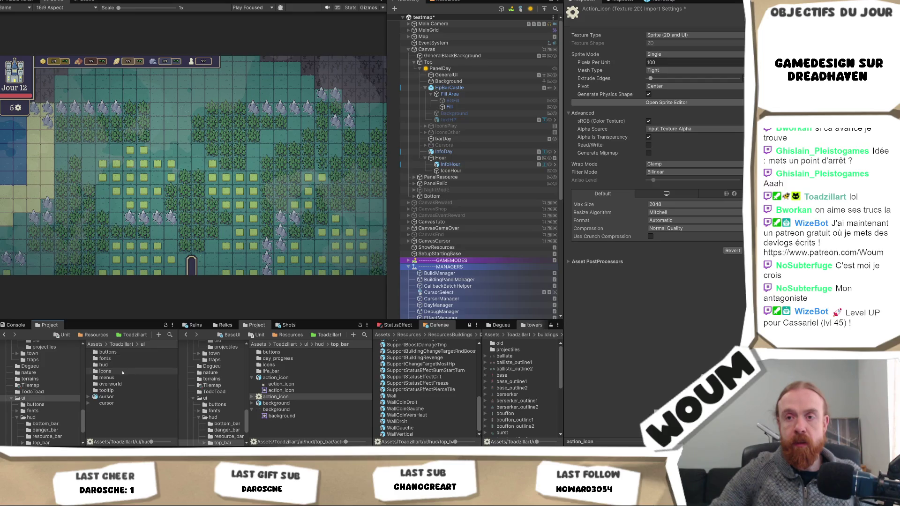
Step: Save the pending action_icon import changes and open ui/overworld/upgrade_building
click(110, 384)
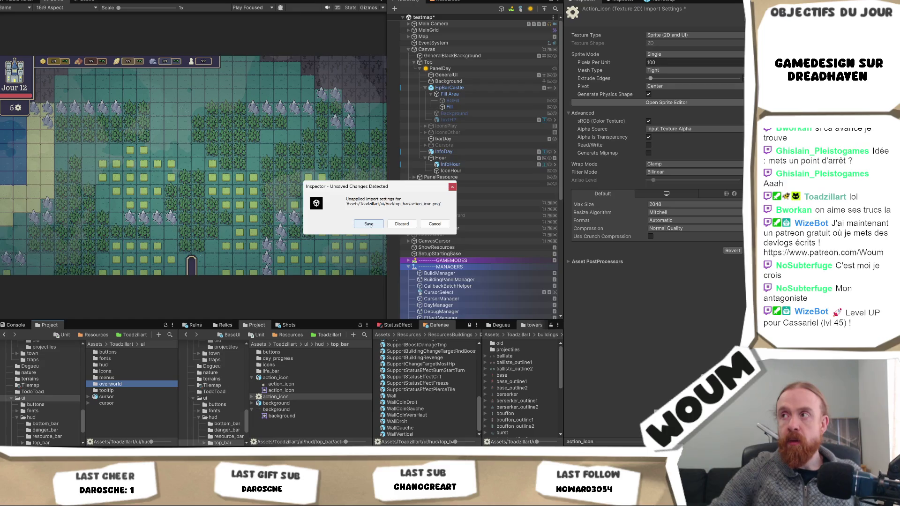
click(369, 224)
double_click(113, 384)
click(122, 365)
double_click(124, 364)
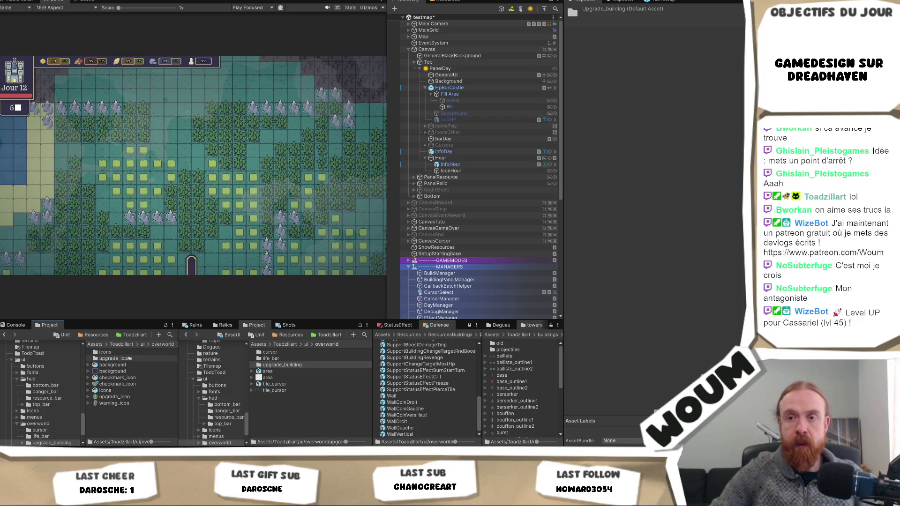
Step: Set checkmark_icon, warning_icon, upgrade_icon and background to Single sprites with Point filtering
click(119, 384)
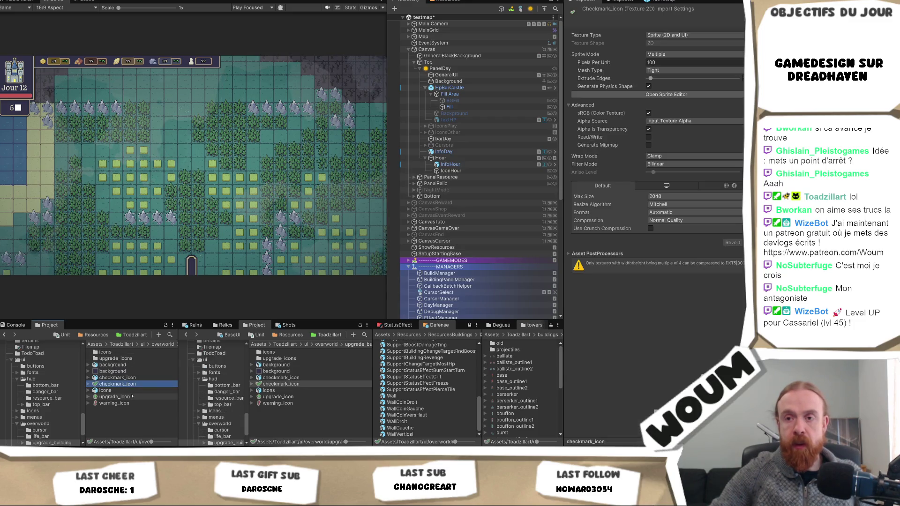
key(Down)
key(Down)
key(Down)
ctrl+click(127, 398)
ctrl+click(120, 384)
ctrl+click(115, 371)
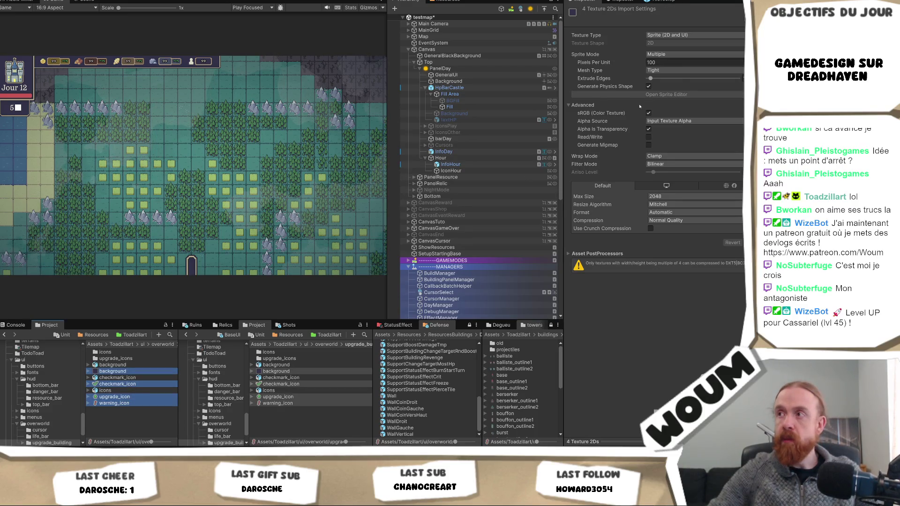
click(675, 54)
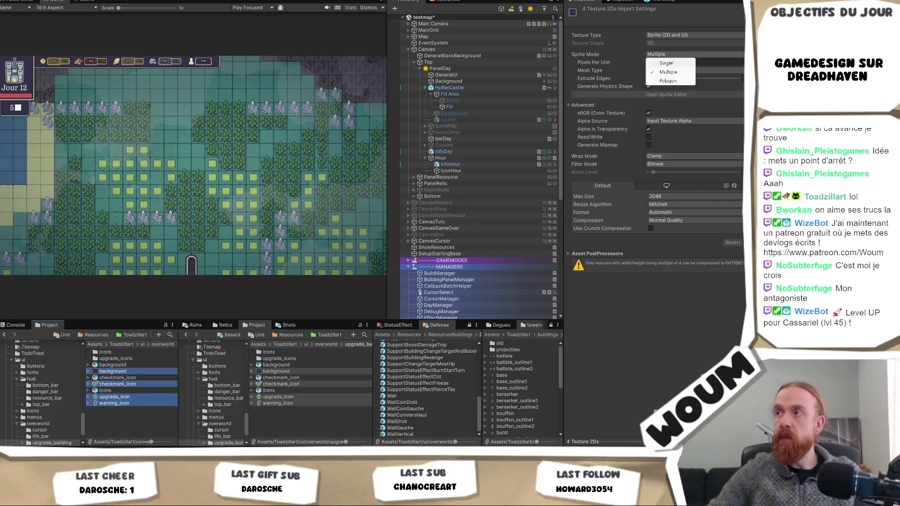
click(674, 64)
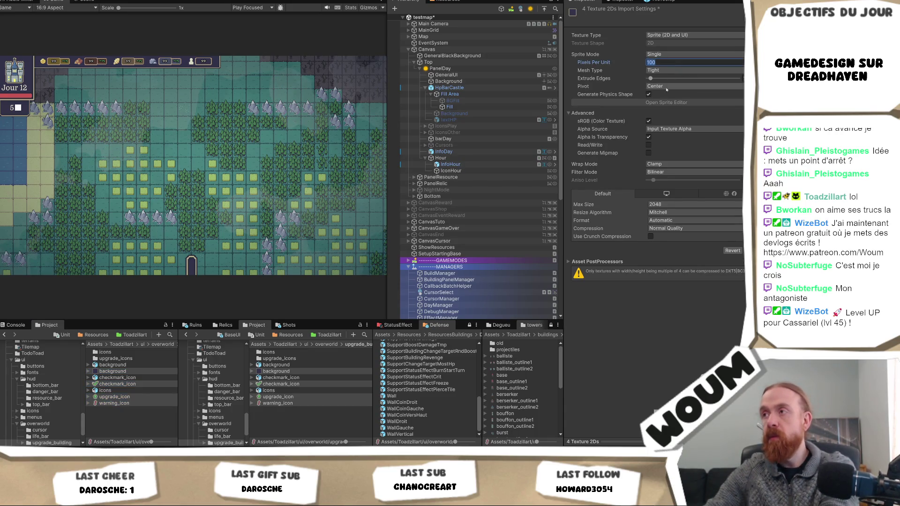
text(32)
click(670, 172)
click(675, 181)
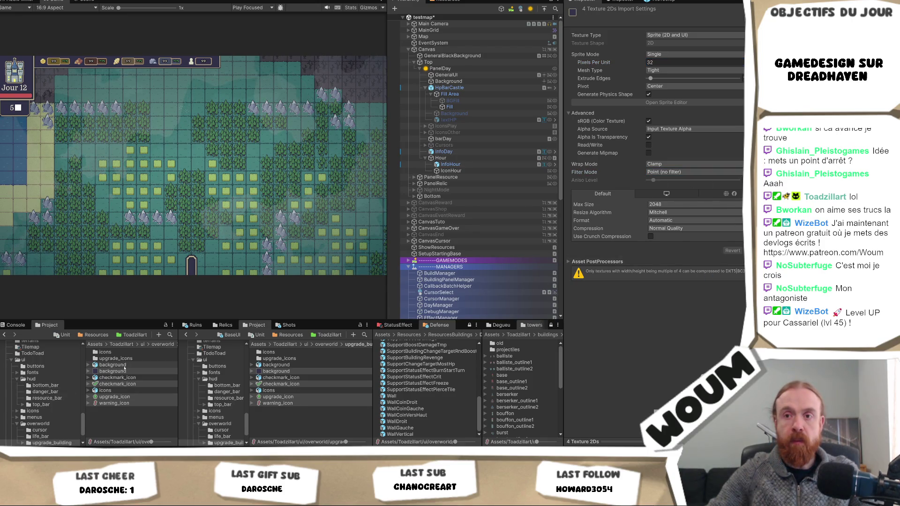
click(488, 88)
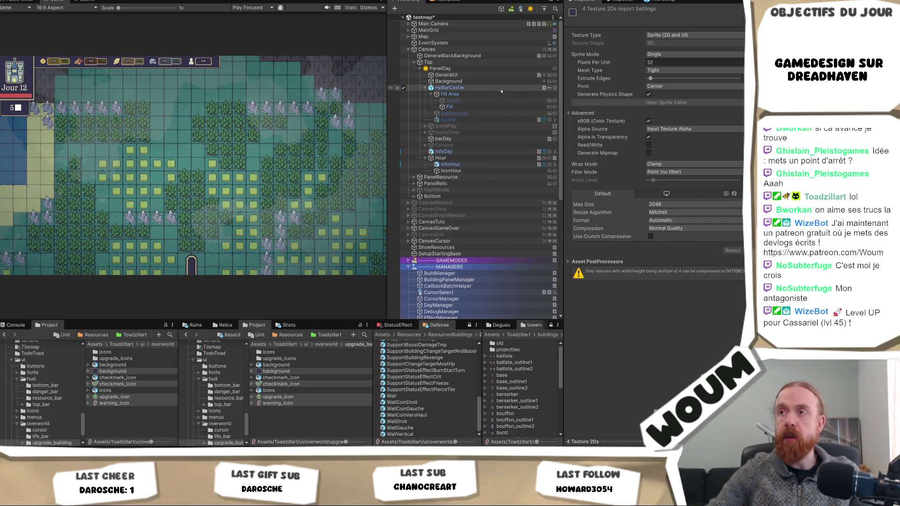
Step: Give IconHour the action_icon sprite by searching 'action_', then select its hud texture
click(451, 171)
click(740, 158)
text(actio)
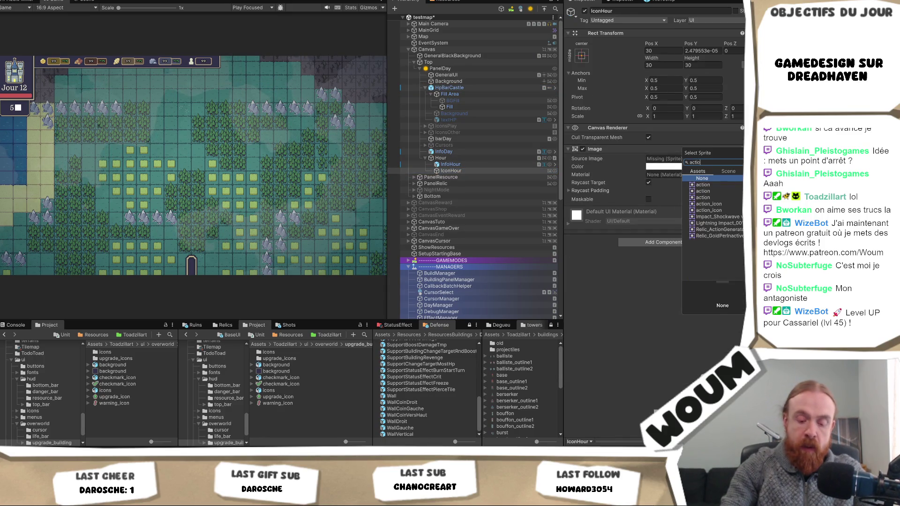
text(n_)
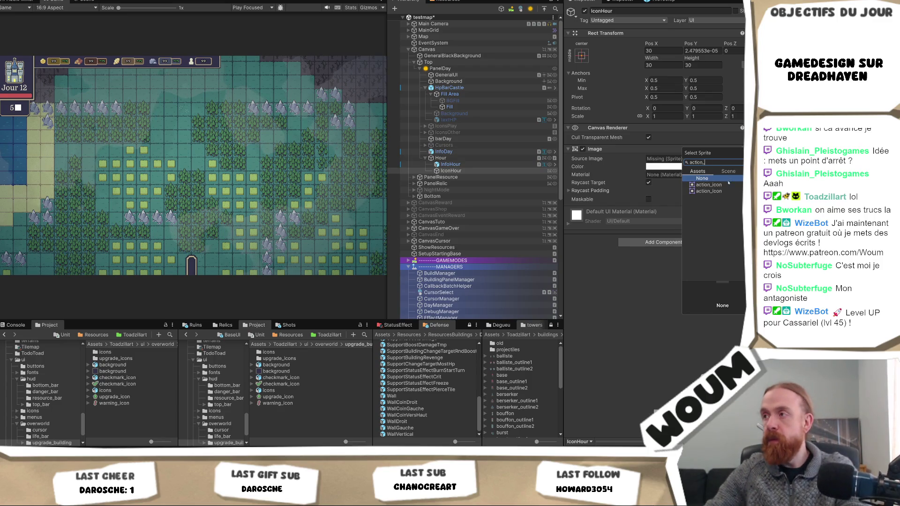
click(709, 185)
key(Return)
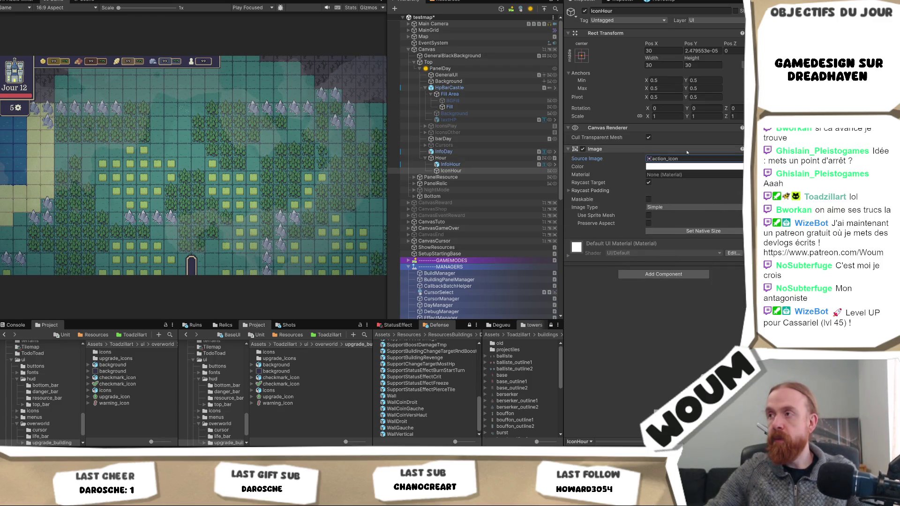
click(687, 158)
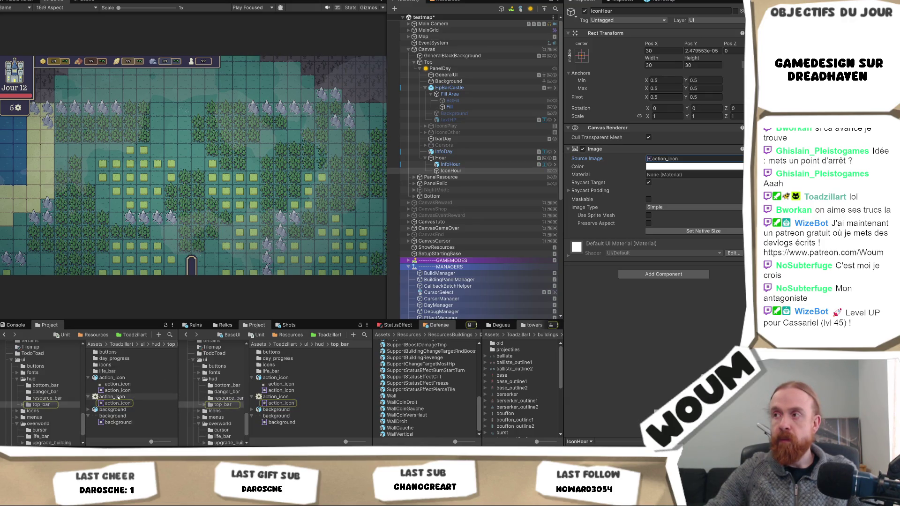
click(115, 397)
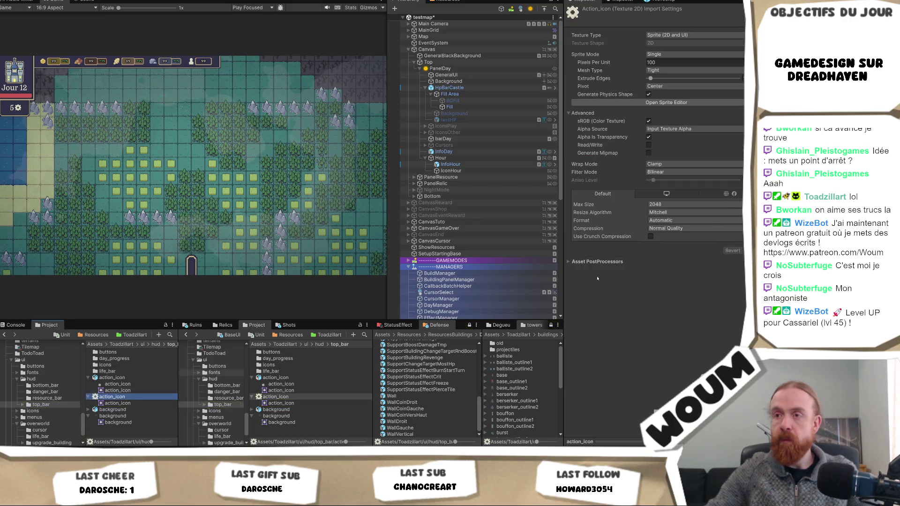
Step: Set action_icon and the life_bar bar texture to Point (no filter) and apply
click(676, 171)
click(666, 180)
click(741, 250)
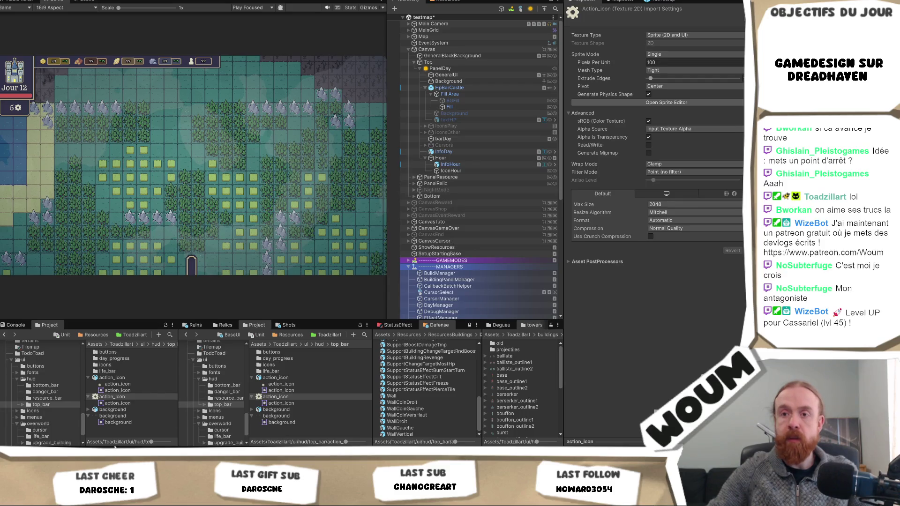
double_click(107, 372)
click(104, 371)
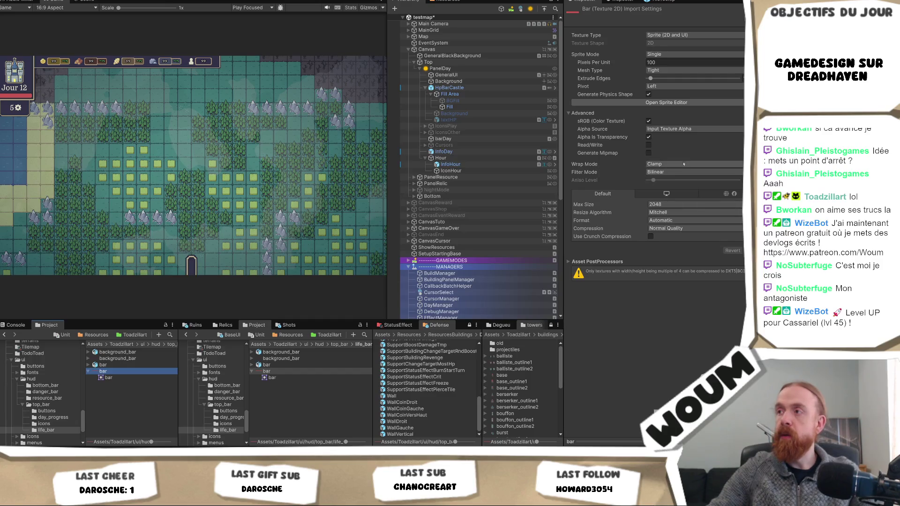
click(679, 172)
click(677, 180)
click(754, 251)
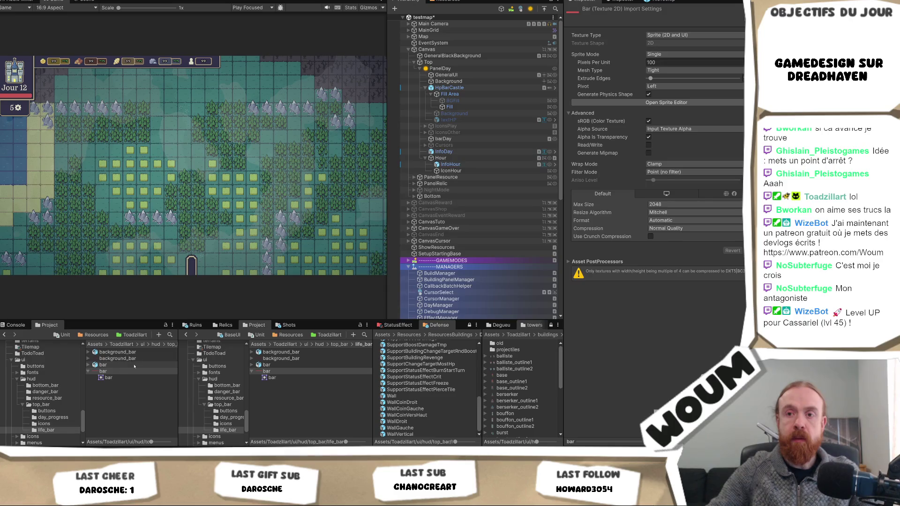
Step: Set background_bar to Point (no filter), correcting an accidental Trilinear choice, then return to hud
click(118, 358)
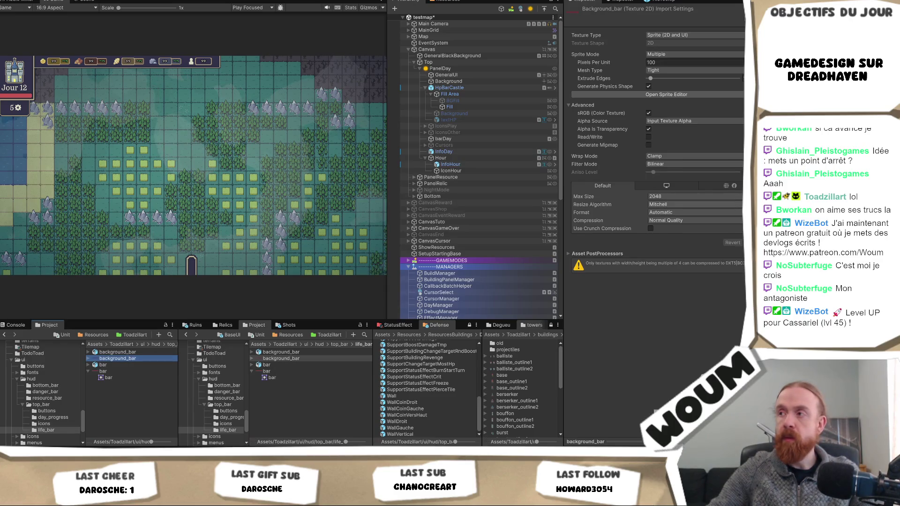
click(710, 164)
click(666, 191)
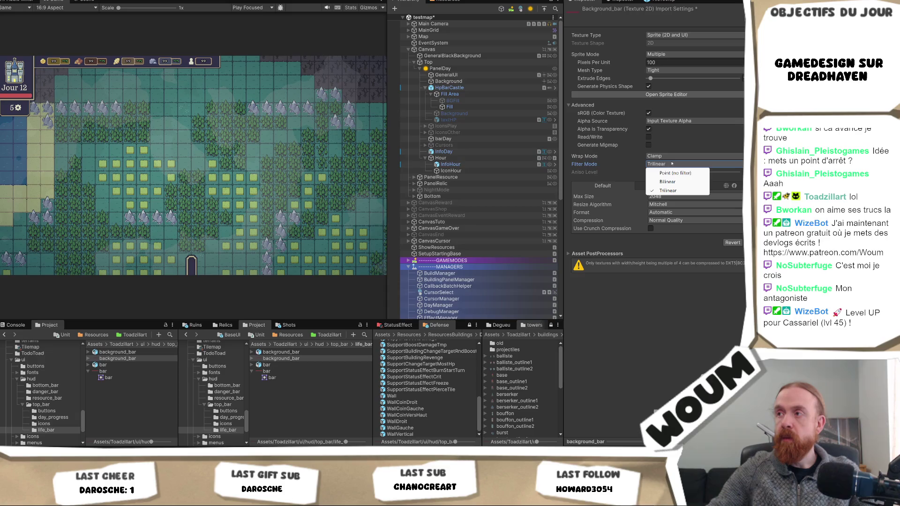
click(675, 173)
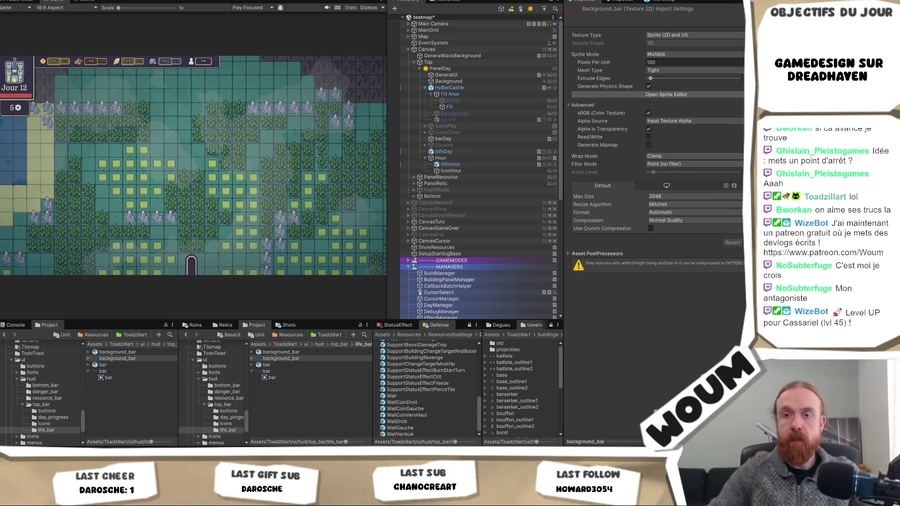
click(156, 345)
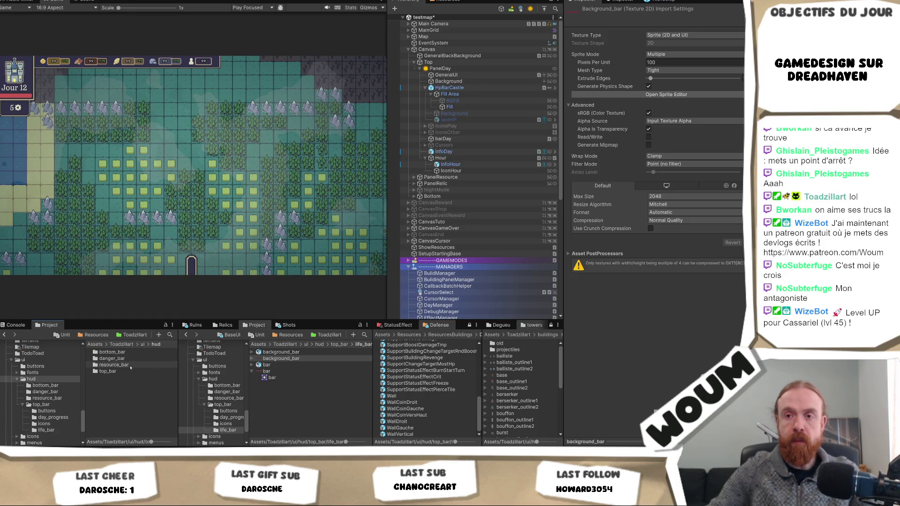
Step: Open ui/overworld/upgrade_building/upgrade_icons and select all its textures
click(142, 345)
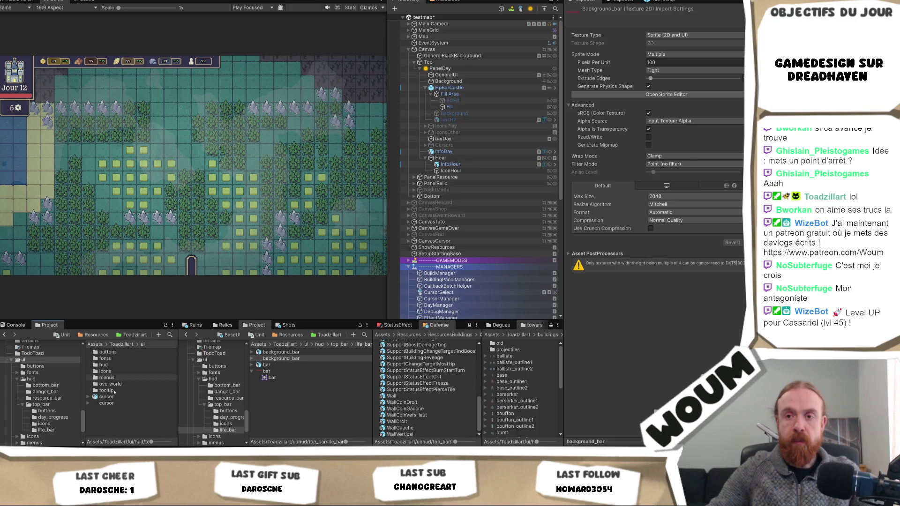
double_click(107, 384)
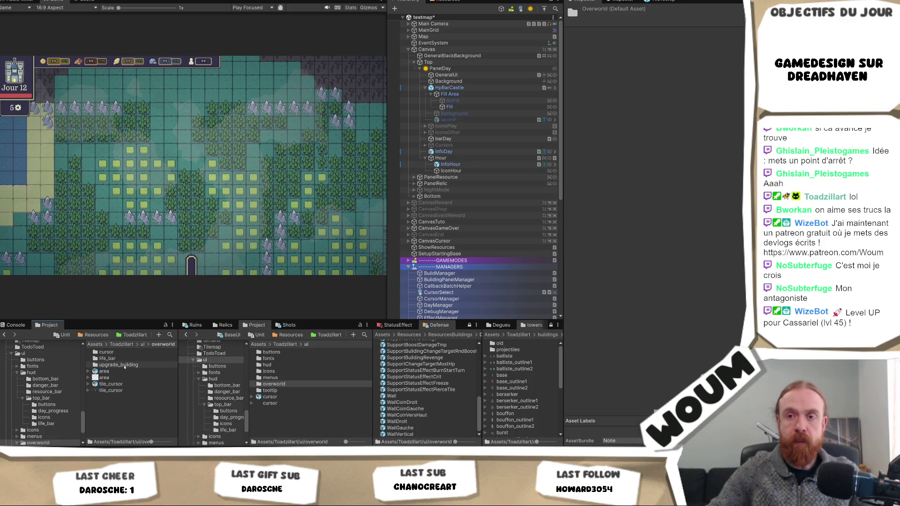
double_click(122, 365)
double_click(124, 359)
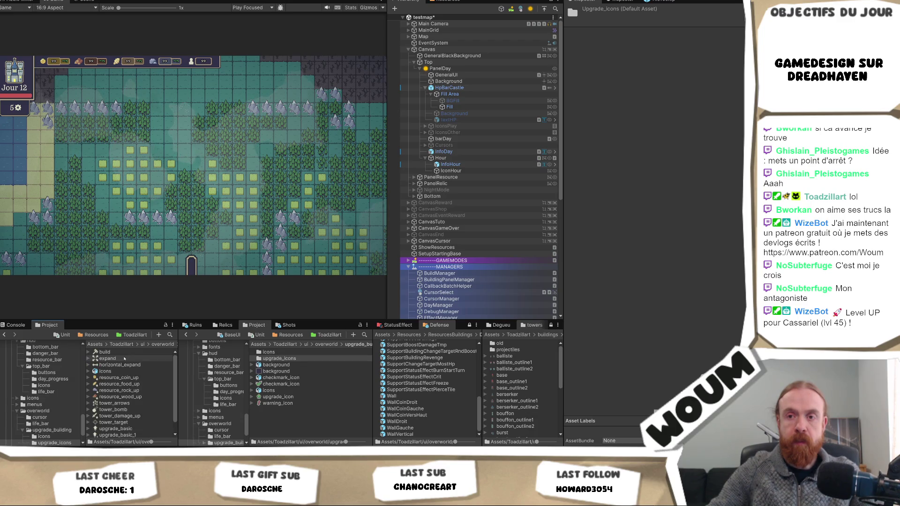
scroll(126, 375, down, 1)
click(141, 395)
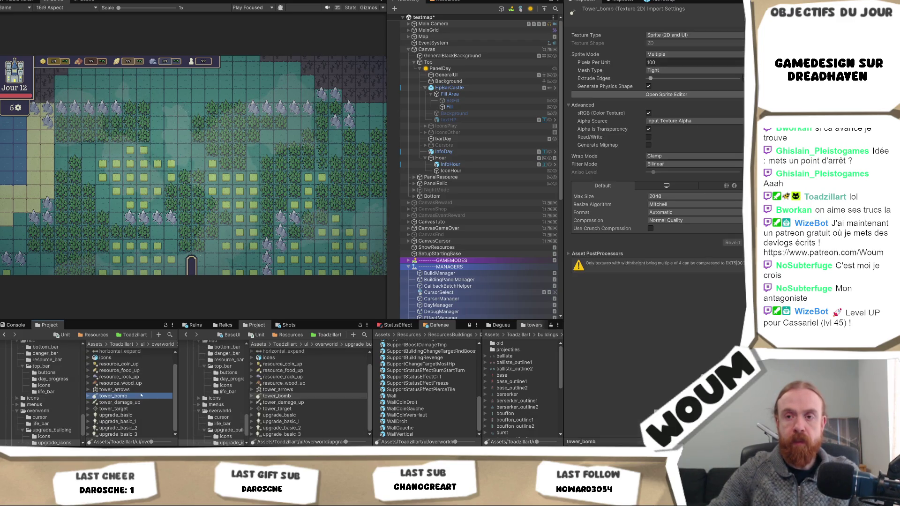
key(ctrl+a)
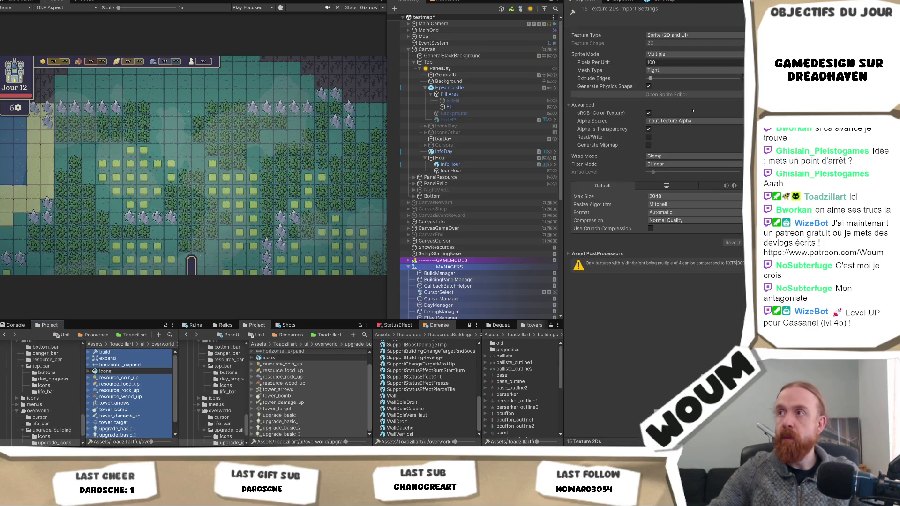
Step: Make them Single sprites at 32 pixels per unit with Point filtering and apply
click(678, 56)
click(666, 63)
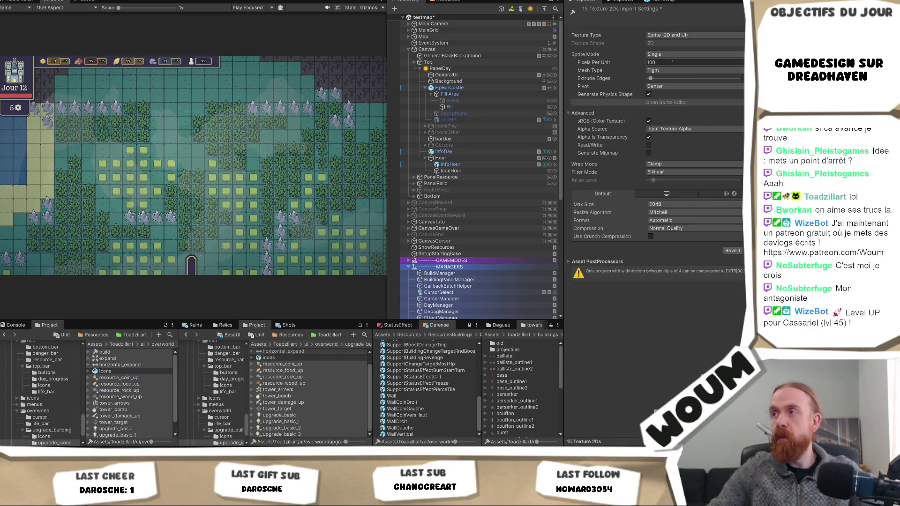
click(680, 62)
text(32)
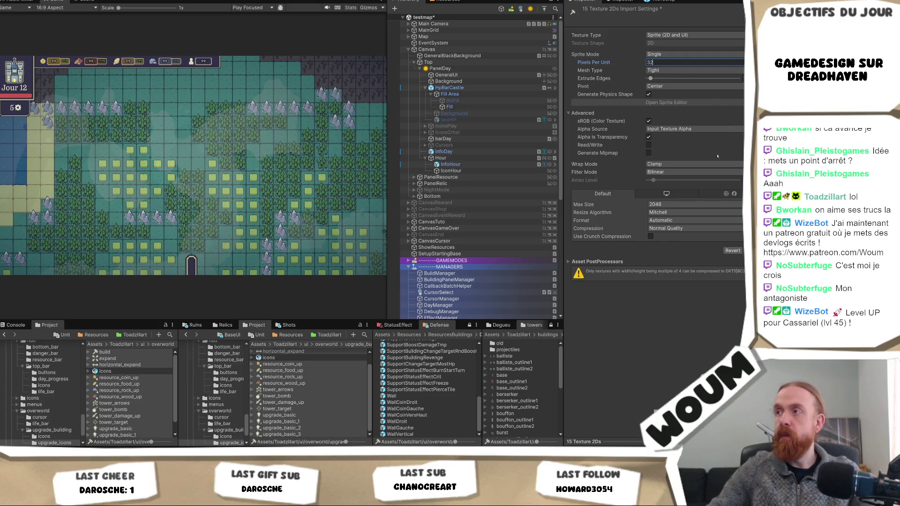
click(688, 172)
click(675, 181)
click(750, 250)
Step: Select only the textures in the upgrade_building icon folder
click(155, 346)
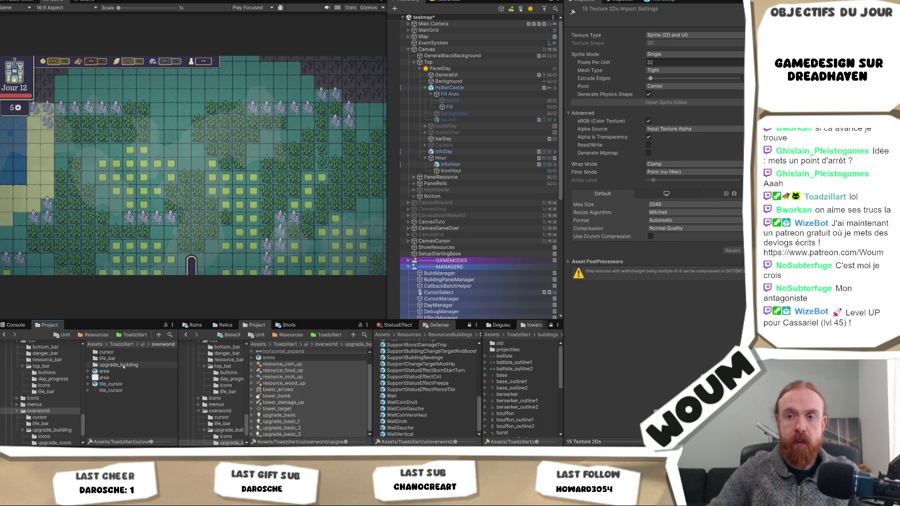
double_click(120, 365)
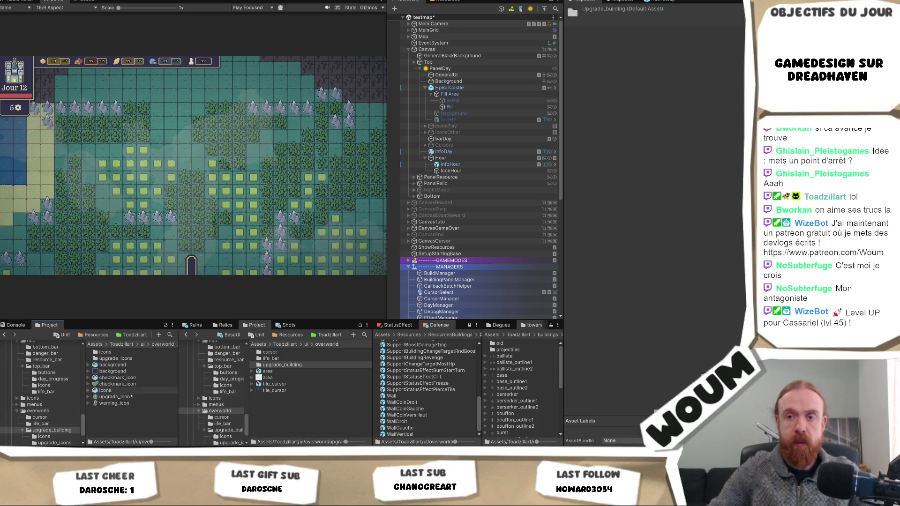
double_click(124, 358)
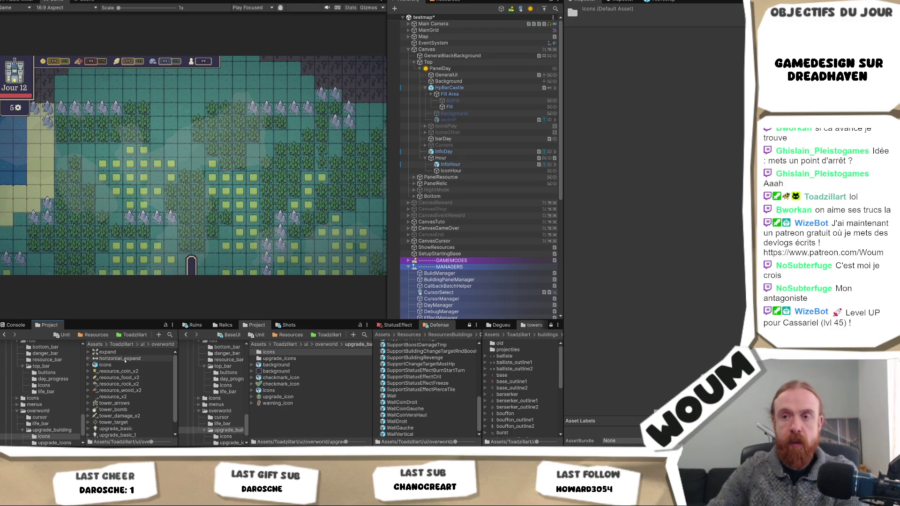
click(125, 359)
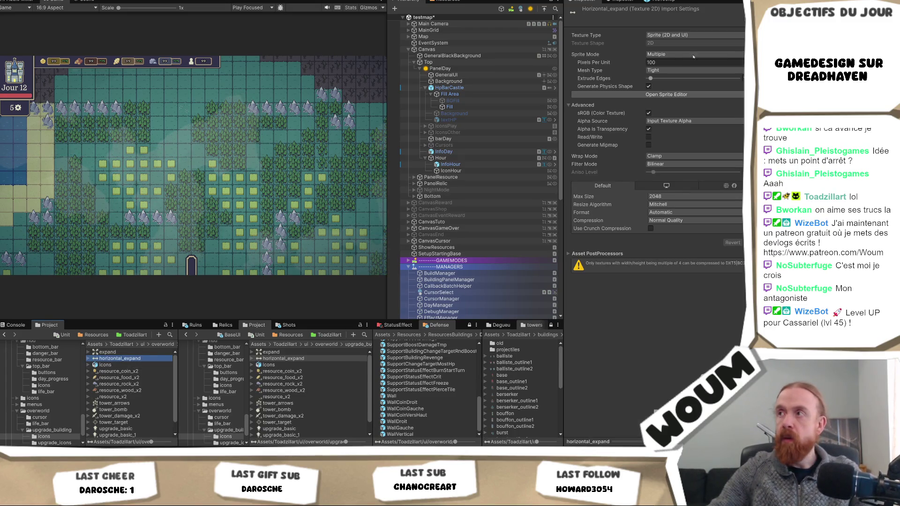
key(ctrl+a)
click(626, 38)
Step: Set those textures to Single sprites, 32 pixels per unit, Point (no filter)
click(671, 54)
click(671, 67)
text(32)
click(672, 172)
click(676, 181)
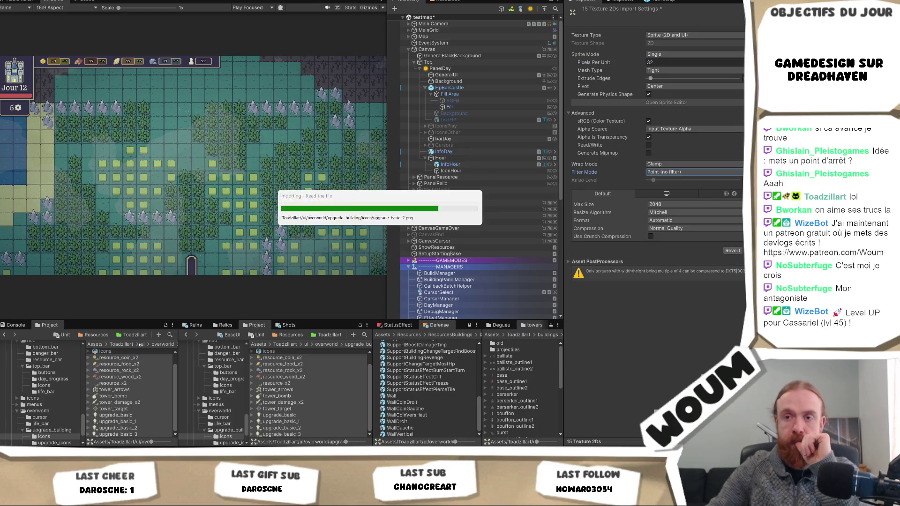
click(142, 345)
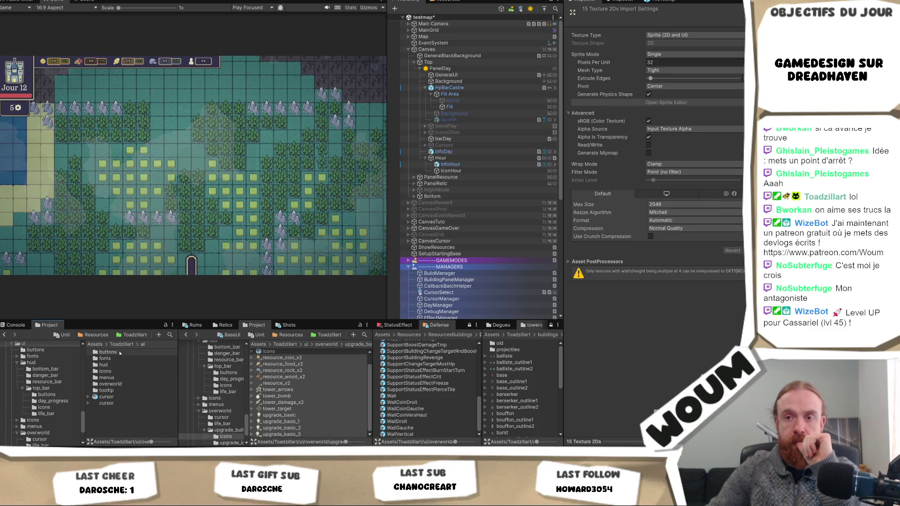
Step: Review the upgrade_icon and warning_icon import settings, then open the Baliste prefab
double_click(113, 384)
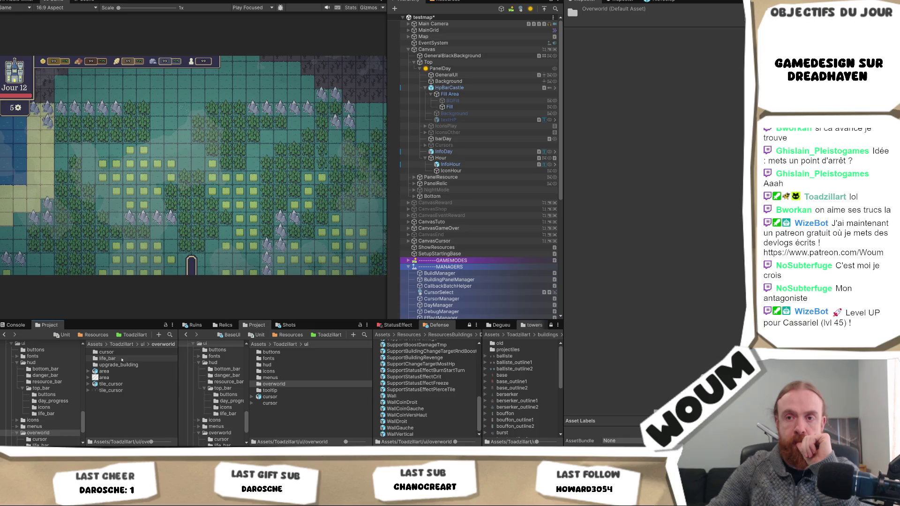
double_click(121, 365)
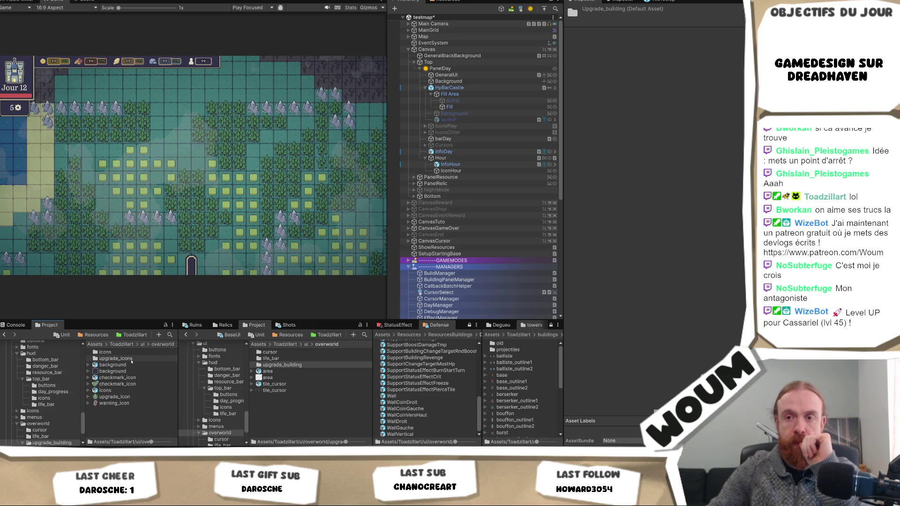
scroll(131, 360, down, 1)
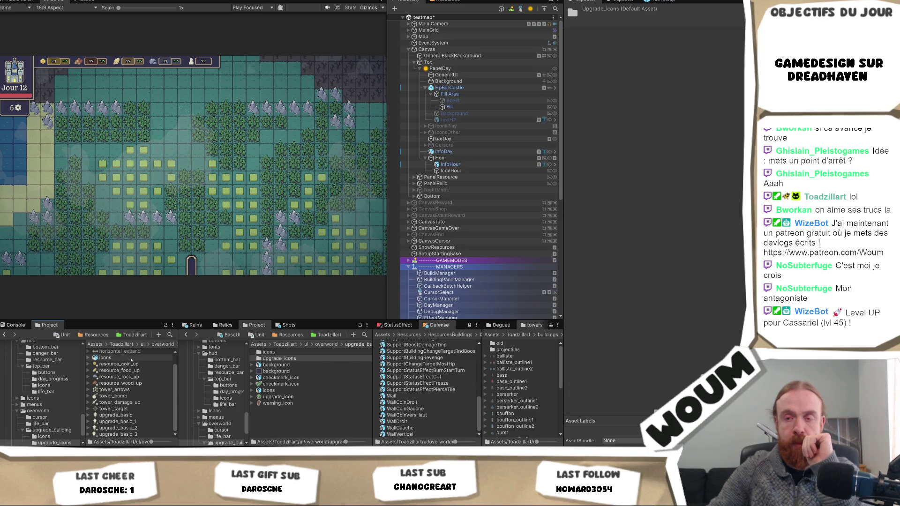
key(BackSpace)
click(134, 397)
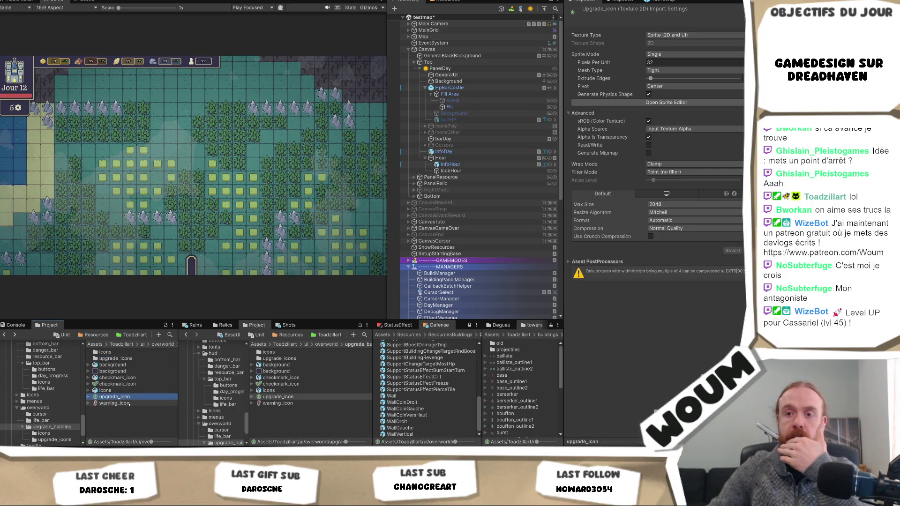
click(129, 403)
click(133, 397)
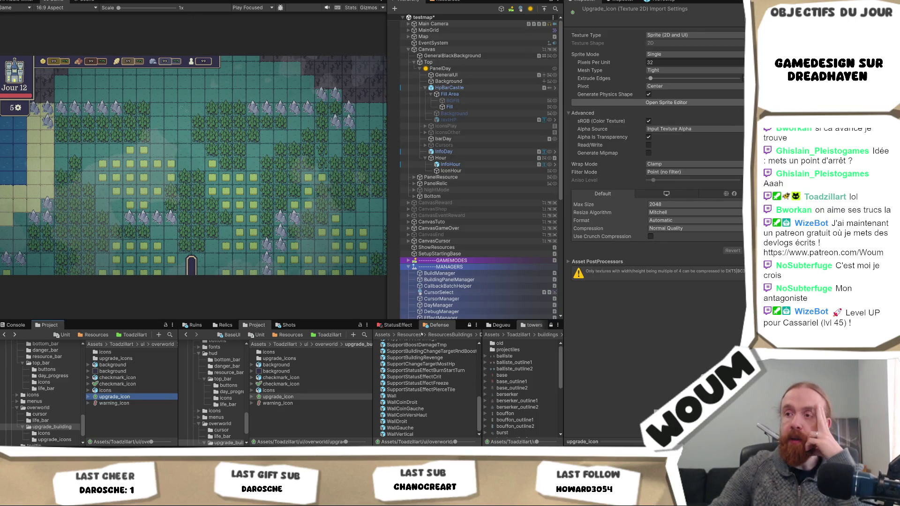
scroll(429, 362, up, 10)
double_click(396, 350)
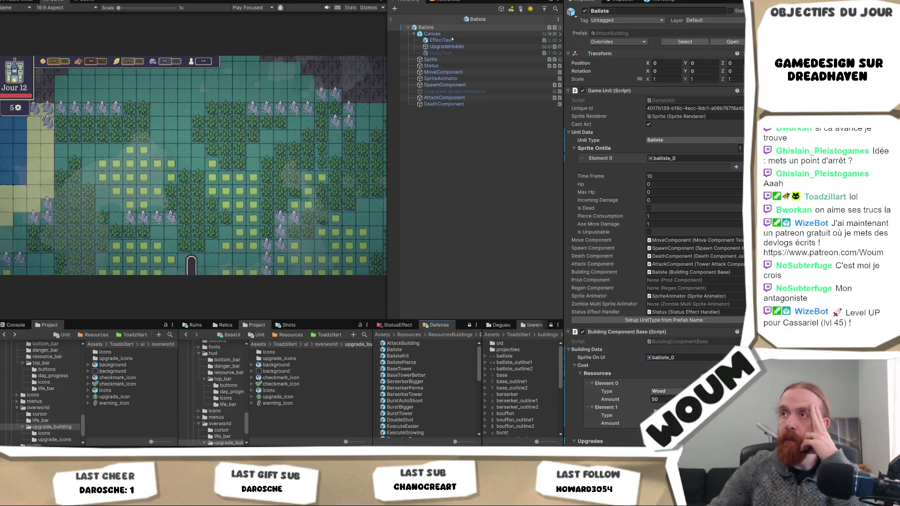
Step: In BaseBuilding, make UpgradeIndicatorAnimation white and assign it the upgrade_icon sprite
click(729, 41)
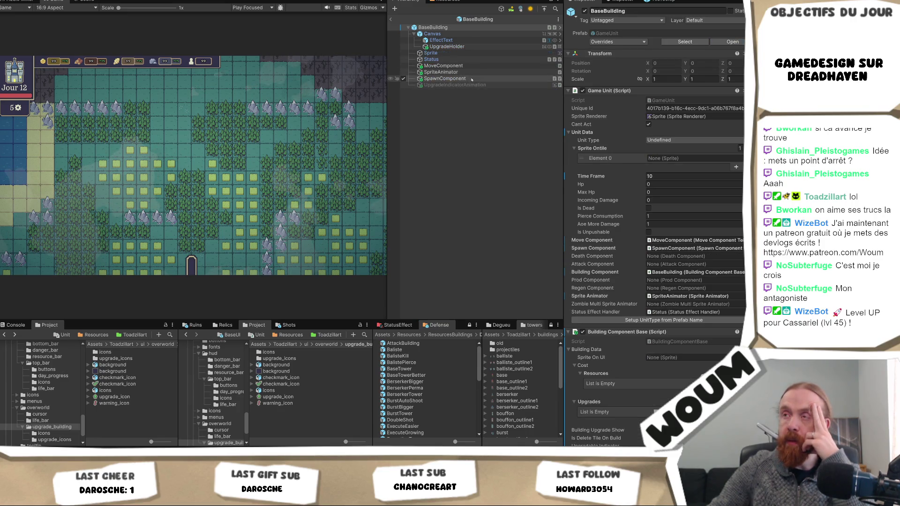
click(471, 85)
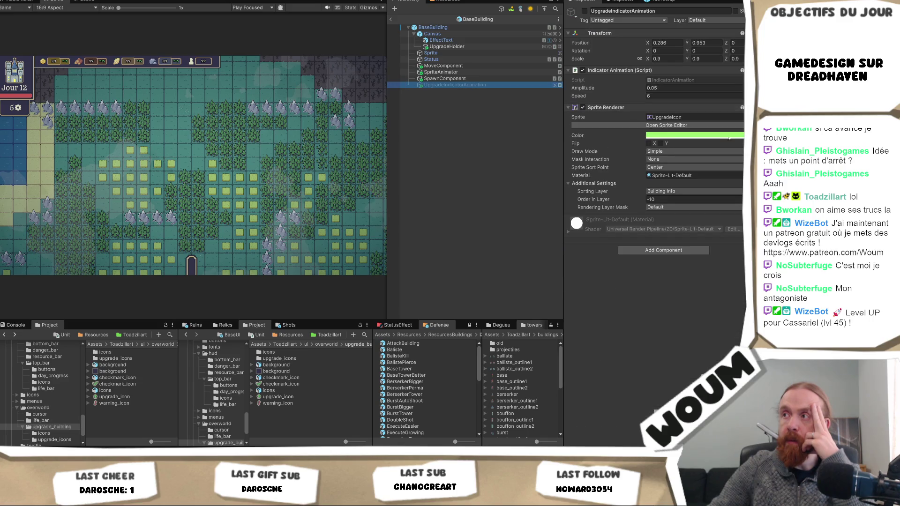
click(710, 137)
click(677, 324)
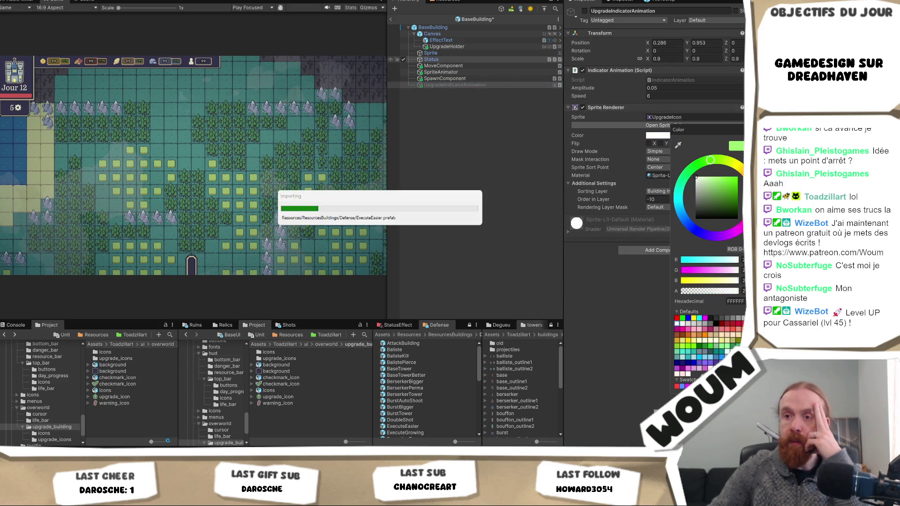
click(674, 121)
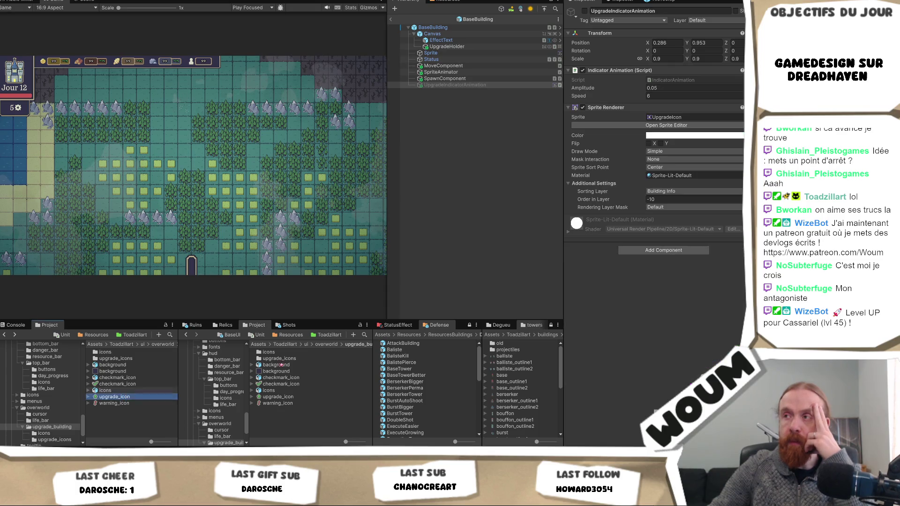
drag(675, 121, 671, 118)
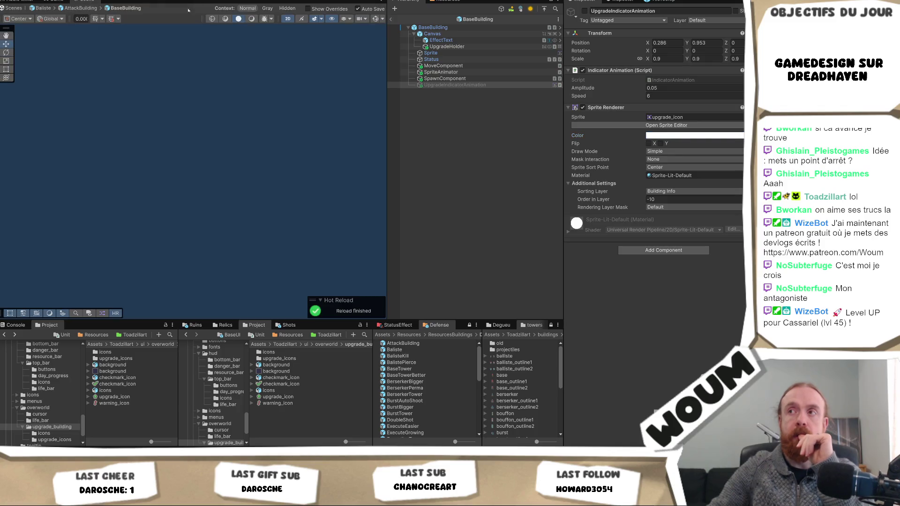
Step: Inspect the Sprite child's house_0 sprite reference
click(433, 27)
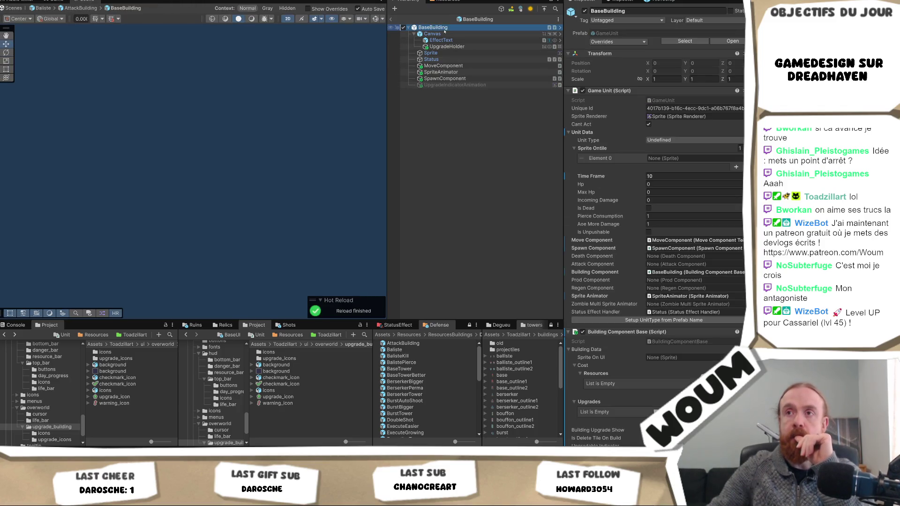
click(430, 53)
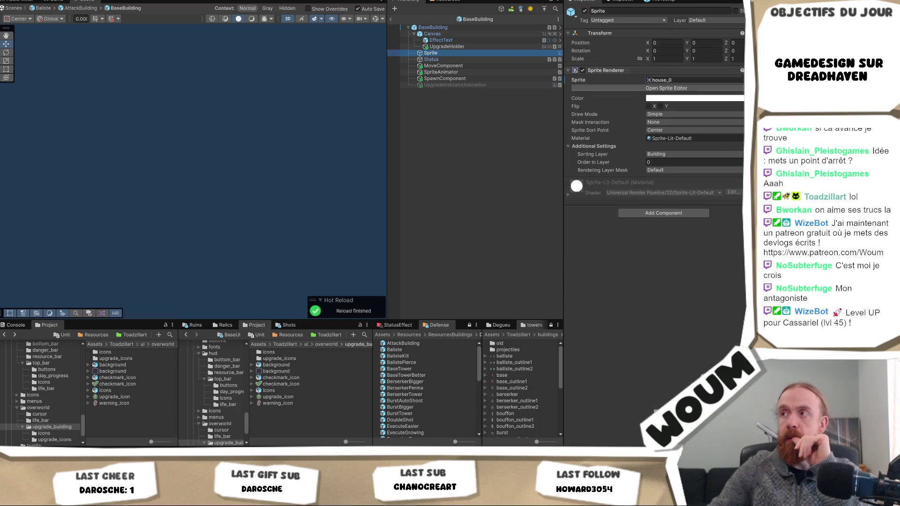
click(729, 81)
right_click(729, 81)
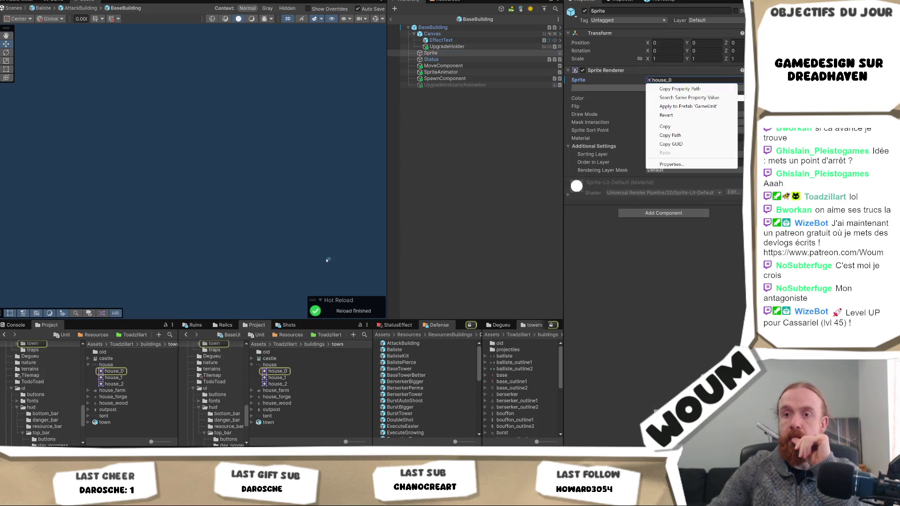
click(450, 52)
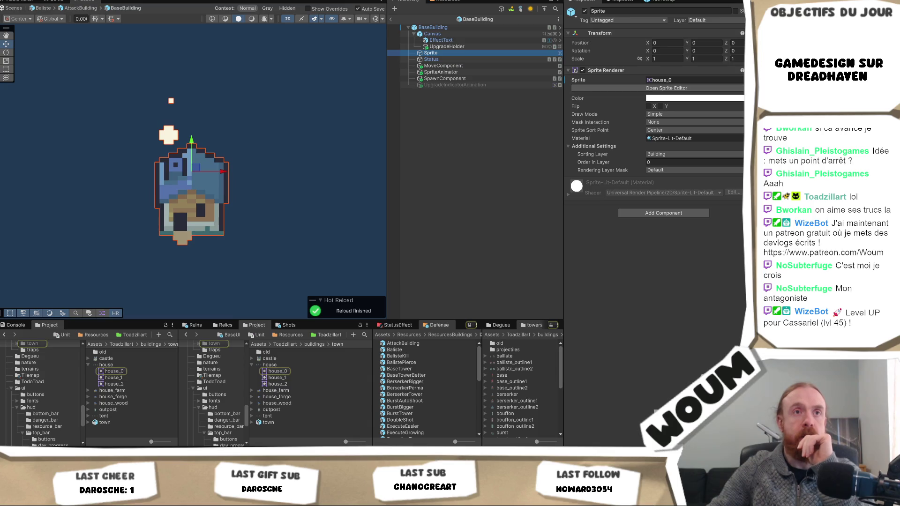
Step: Set the upgrade indicator's scale to 1, previewing it then switching it off
click(454, 84)
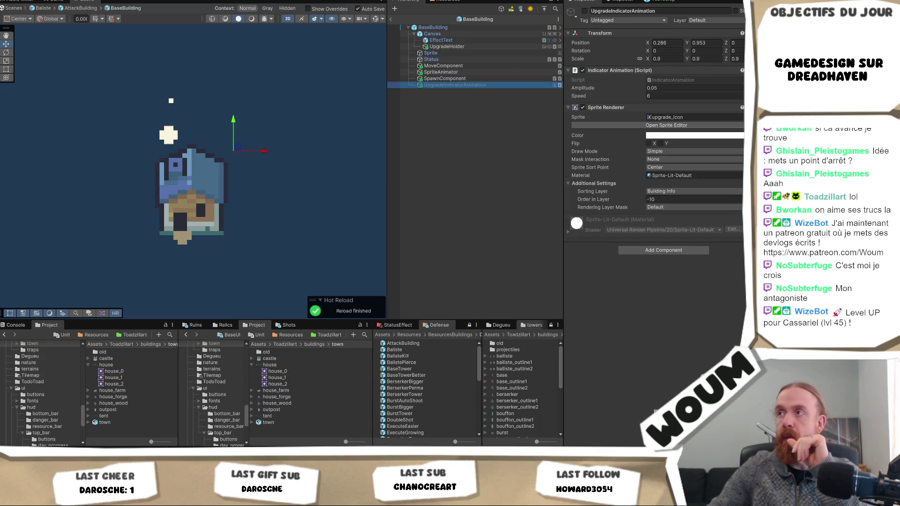
click(585, 10)
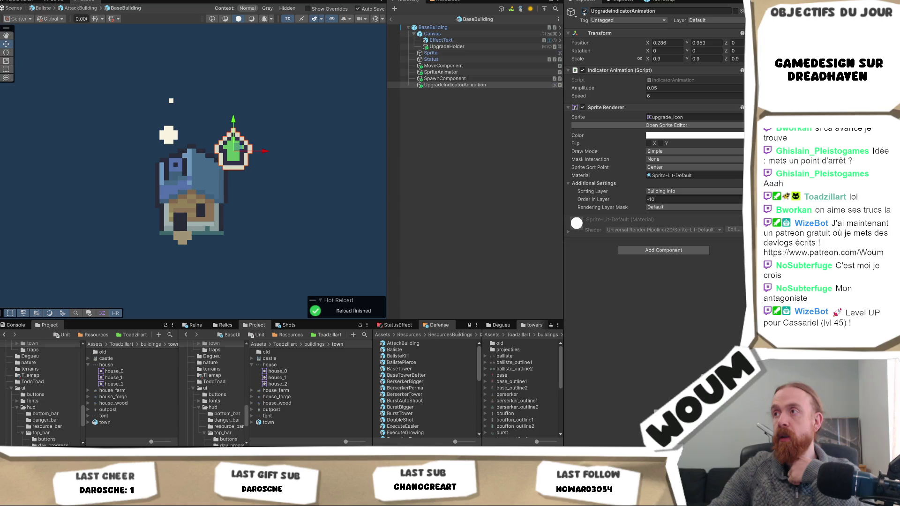
click(665, 59)
text(1)
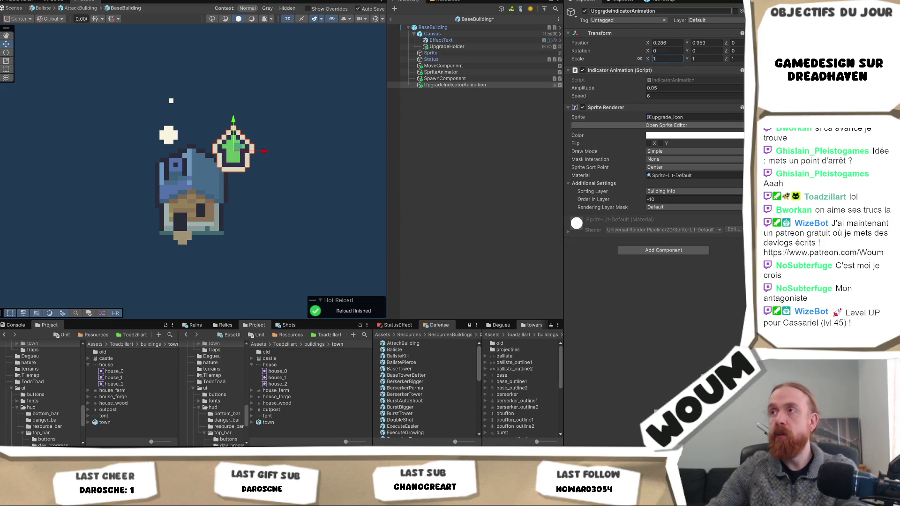
click(585, 10)
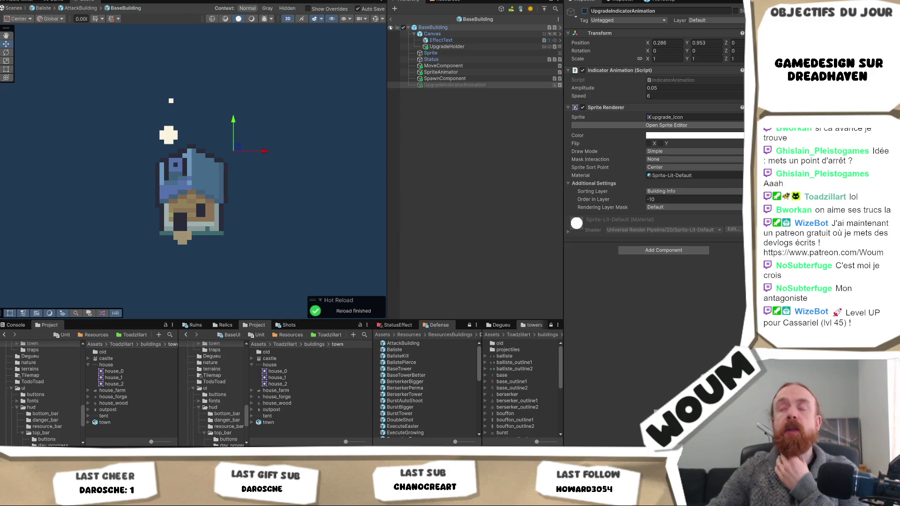
Step: Back out of BaseBuilding and Baliste to the testmap scene
click(391, 20)
click(391, 19)
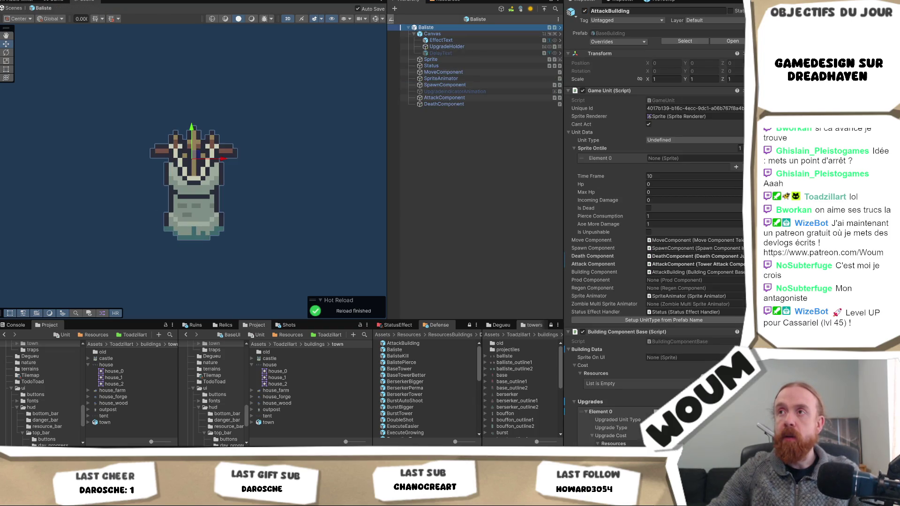
click(391, 20)
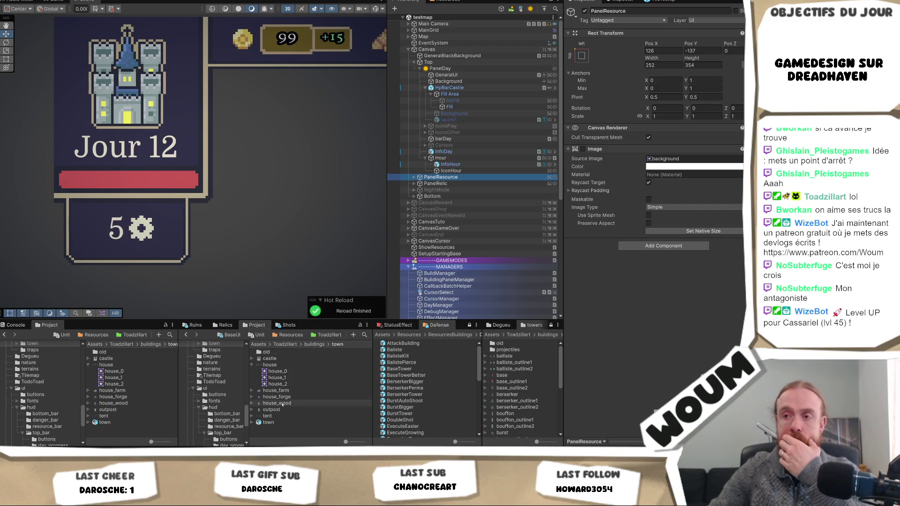
Step: Open Caravane_GypsyCaravan's base prefab EventBase and select UpgradeIndicatorAnimation
click(291, 335)
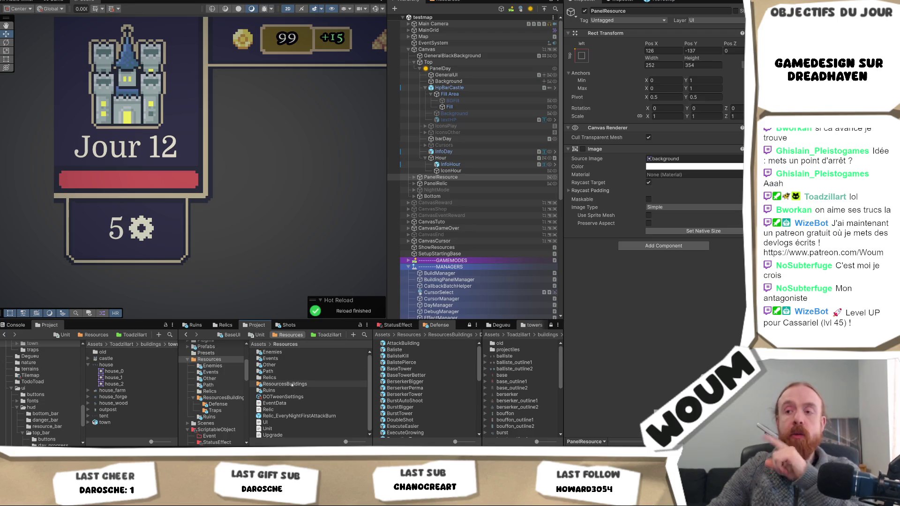
double_click(285, 358)
click(288, 352)
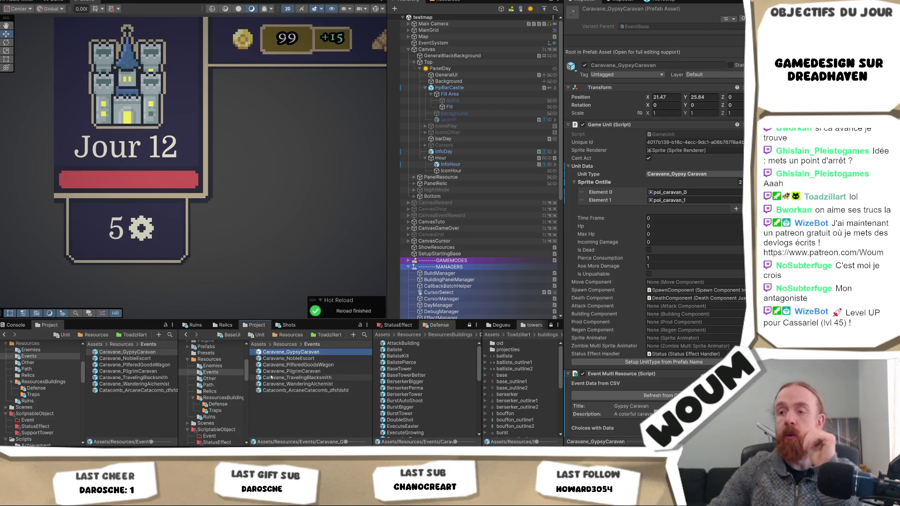
double_click(302, 352)
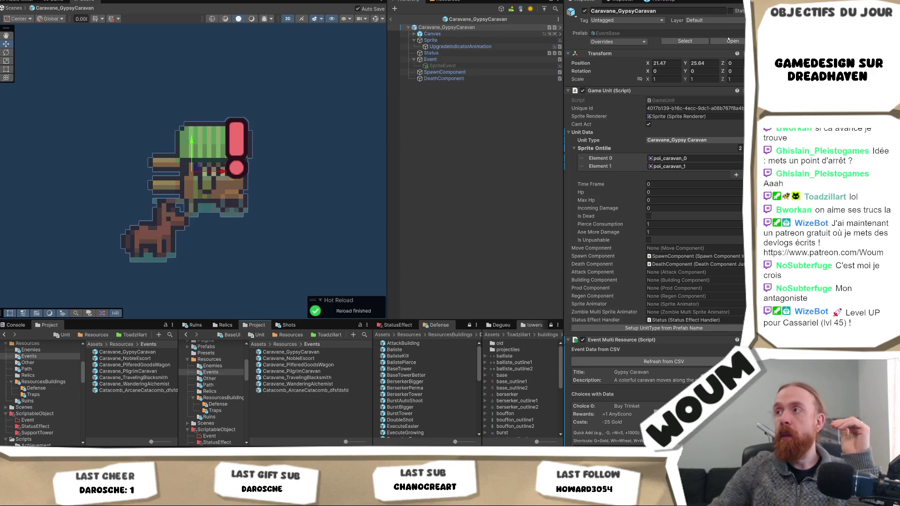
click(732, 41)
click(465, 53)
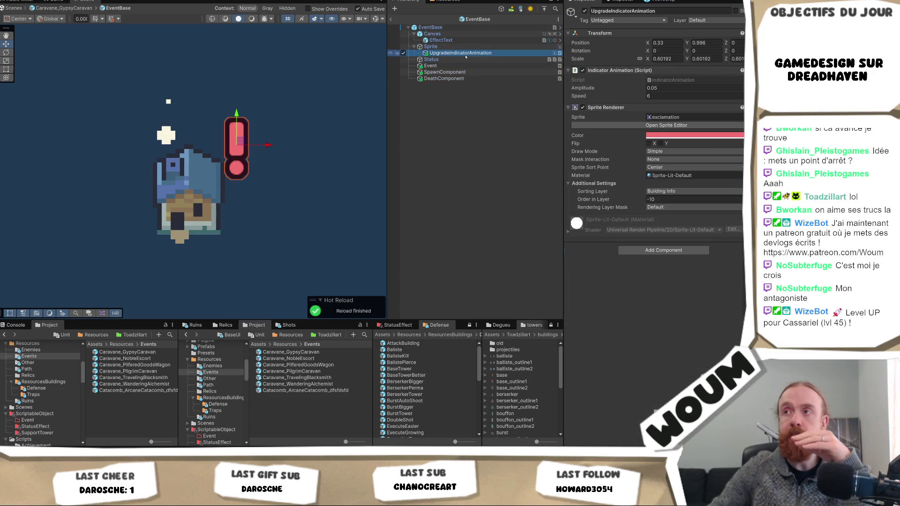
Step: Tint the indicator white and set its sprite to warning_icon, then show the Game view
click(689, 136)
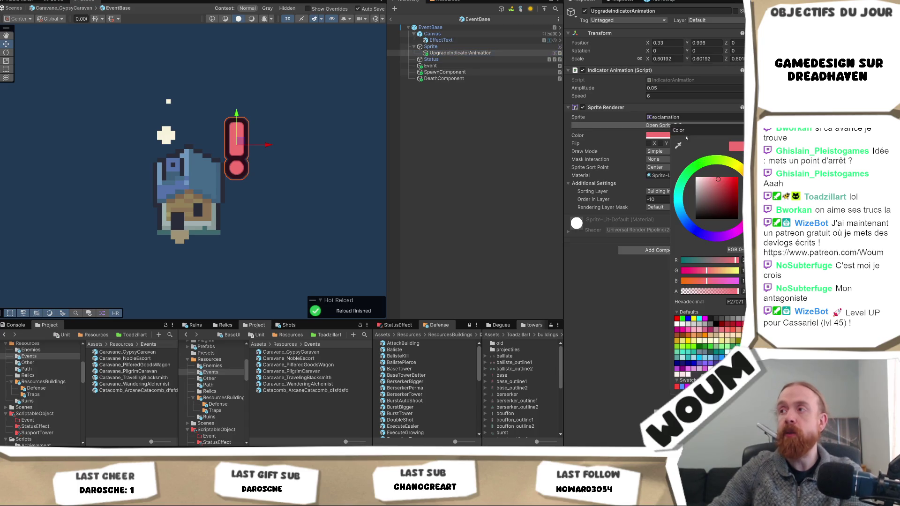
drag(708, 208, 693, 174)
click(616, 295)
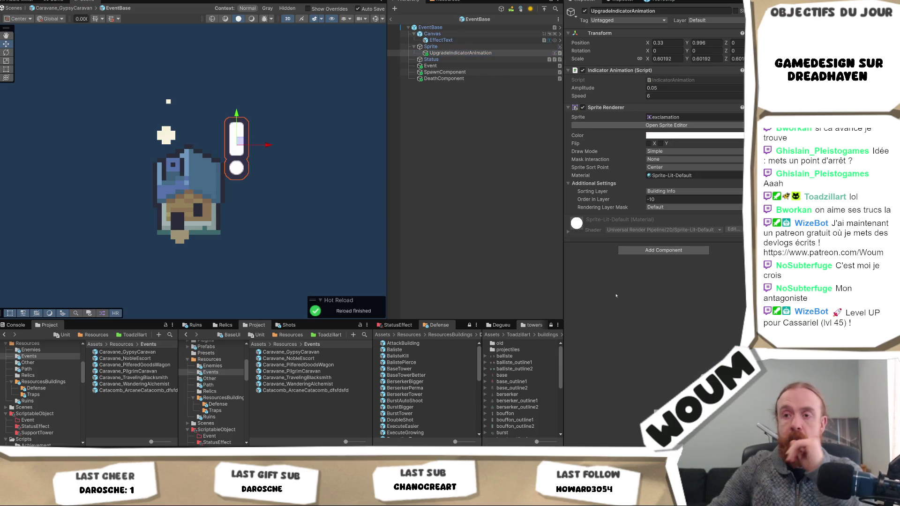
click(742, 117)
text(warn)
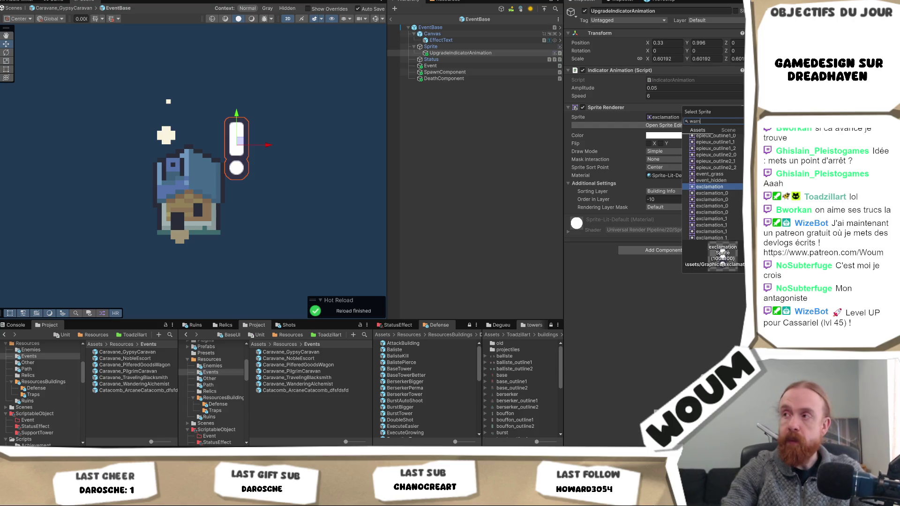
text(i)
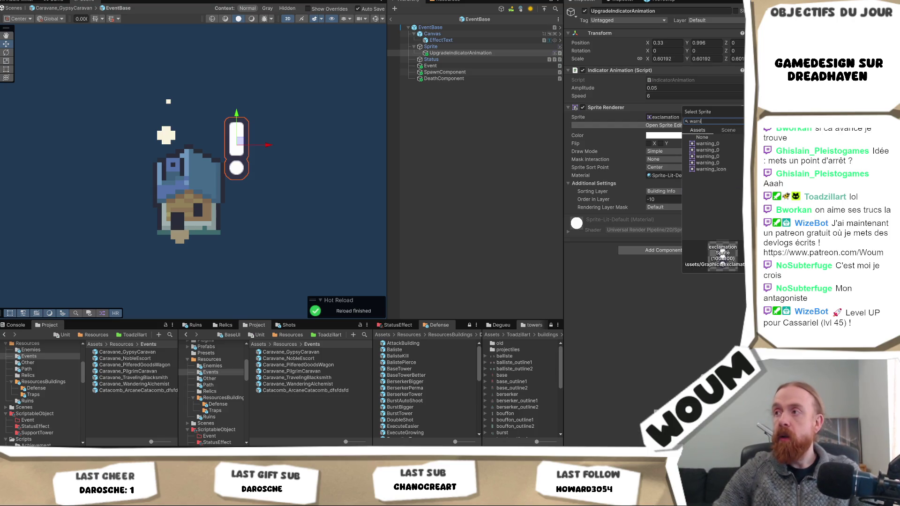
click(717, 169)
click(717, 170)
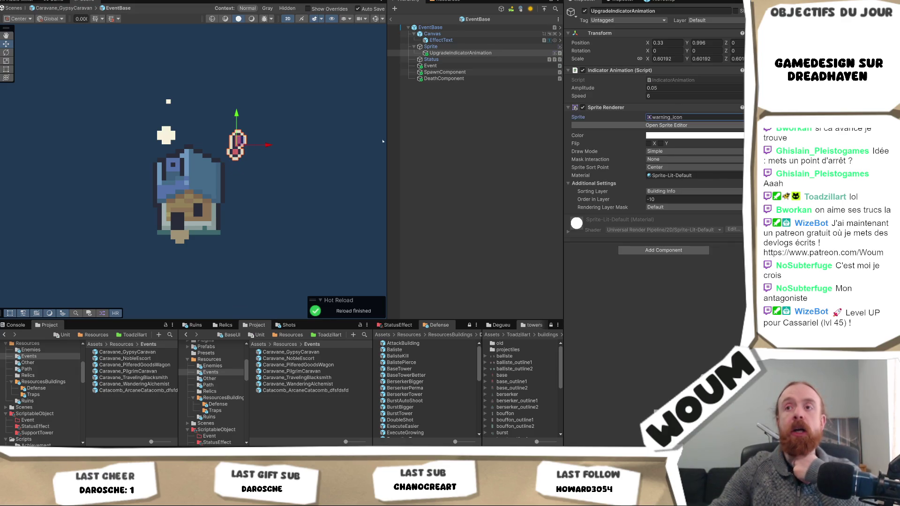
click(431, 142)
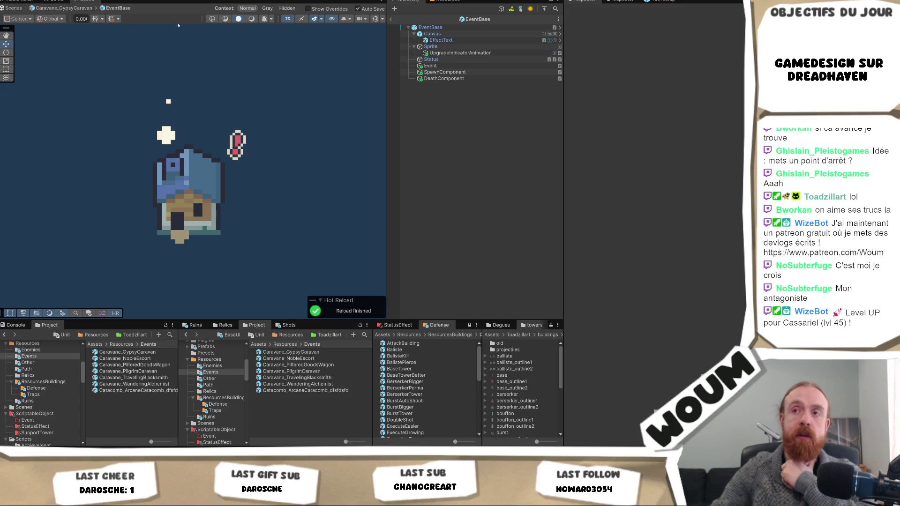
click(58, 2)
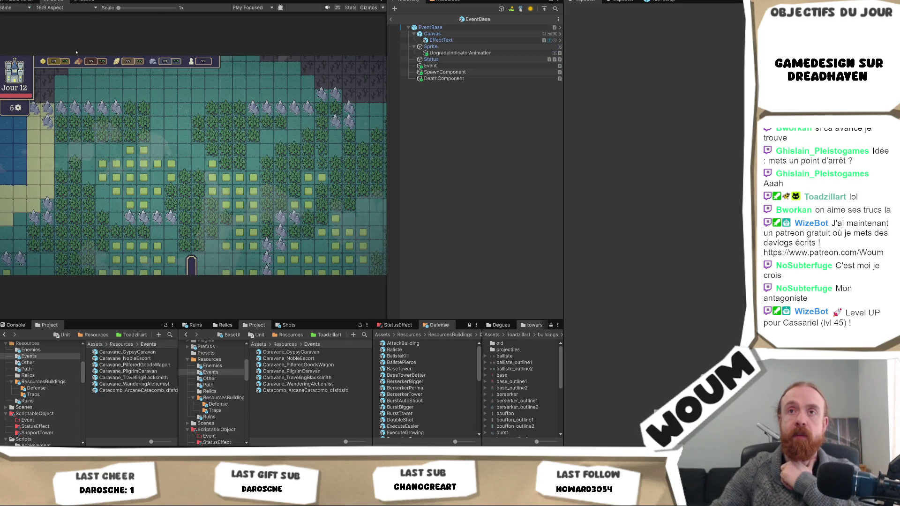
Step: Return to testmap, reveal fog tiles, advance to Day 2 skipping the wood reward, and maximize the Game view
click(391, 19)
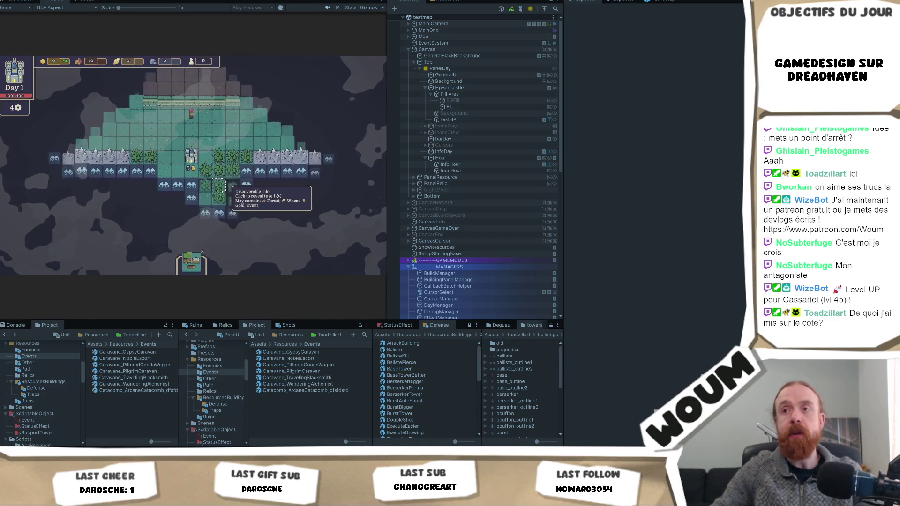
click(279, 192)
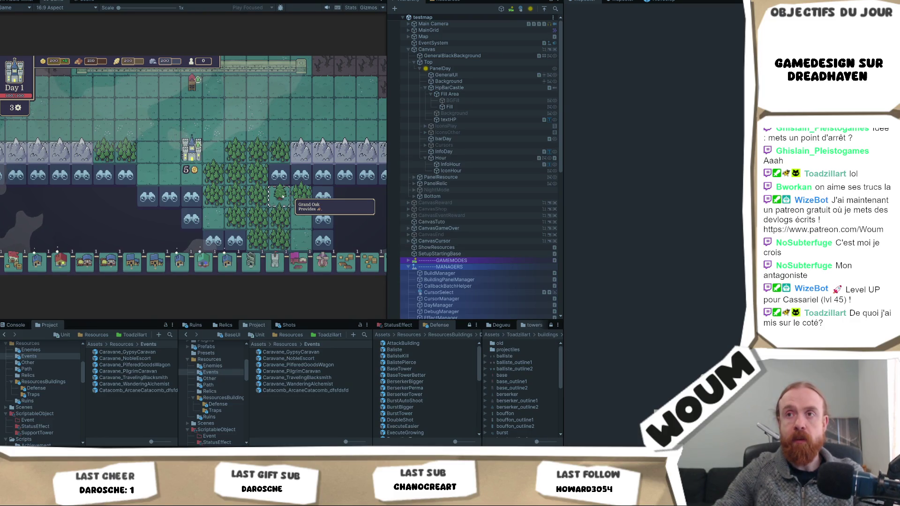
click(235, 147)
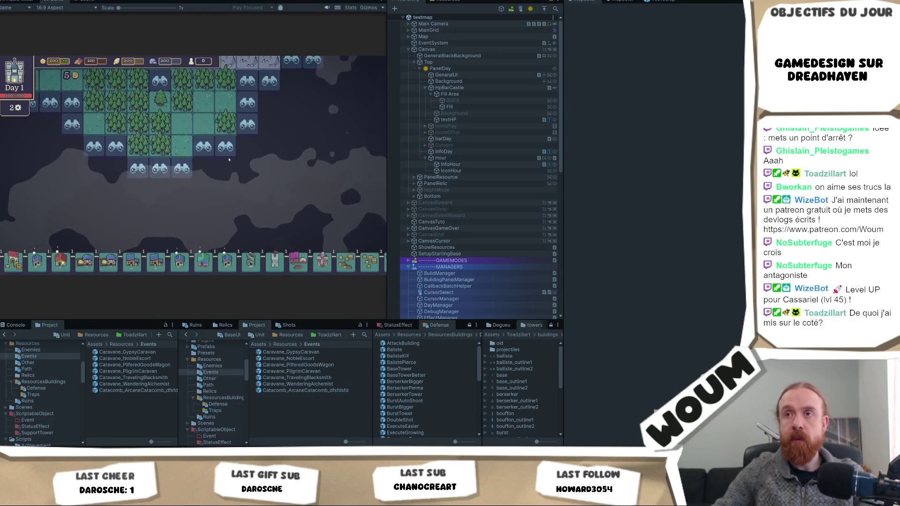
click(235, 147)
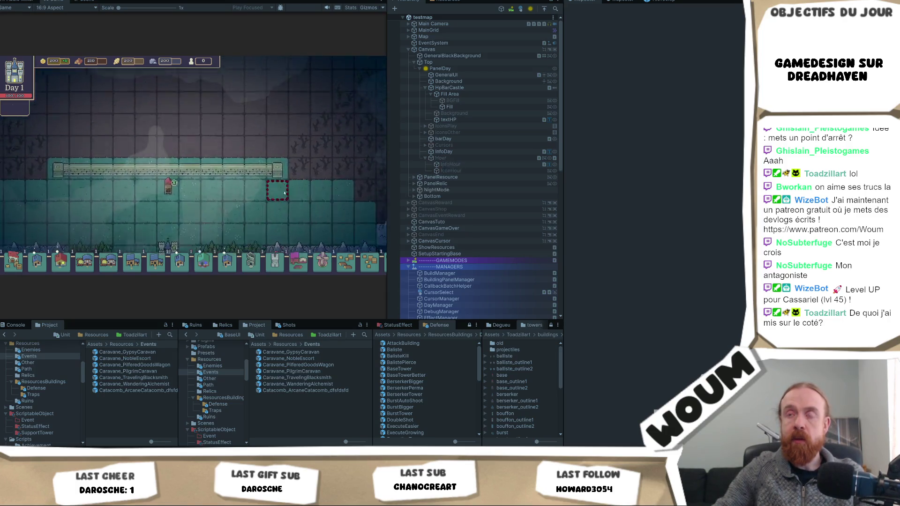
click(202, 215)
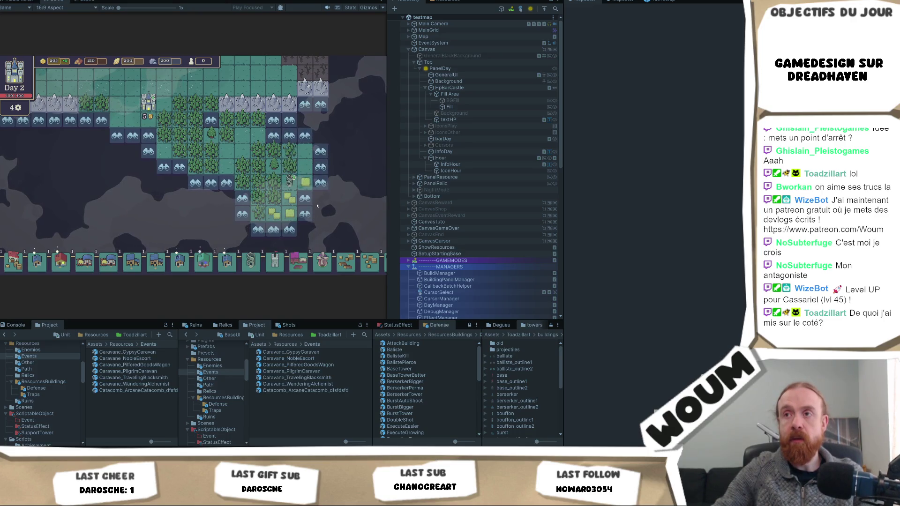
click(320, 230)
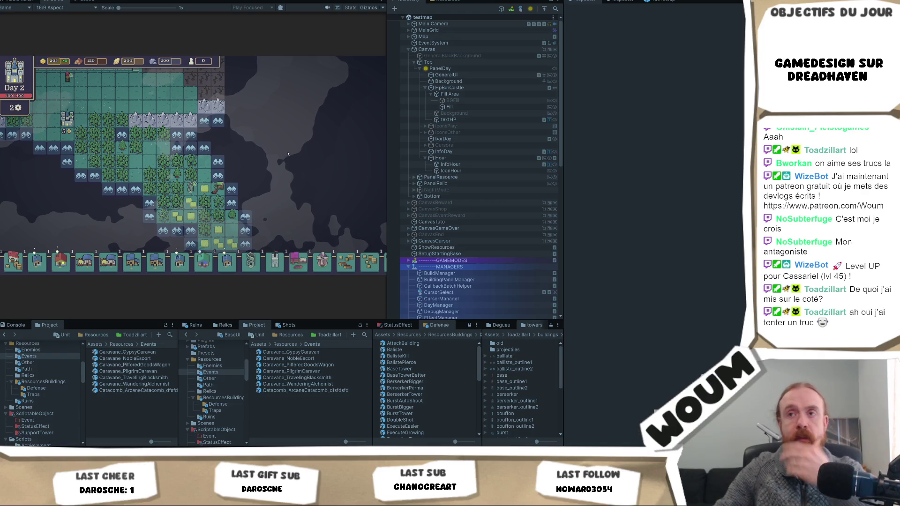
right_click(46, 3)
click(75, 25)
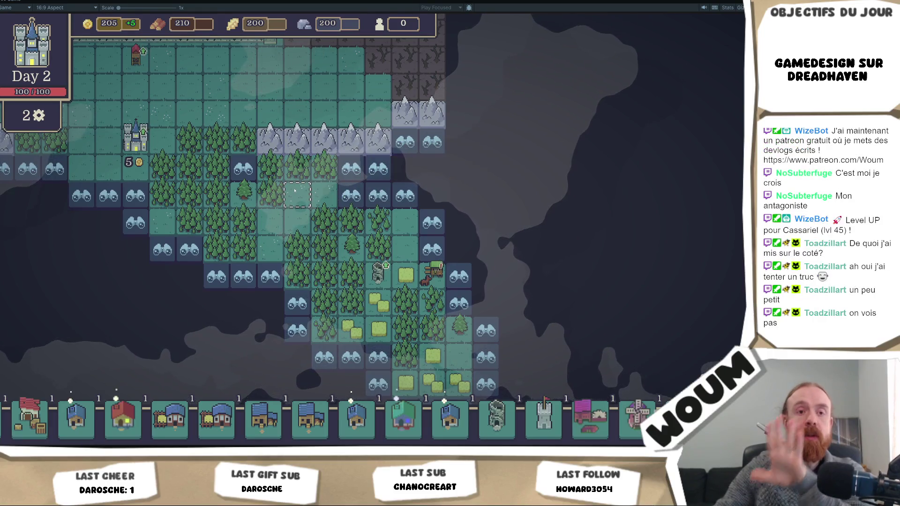
key(d)
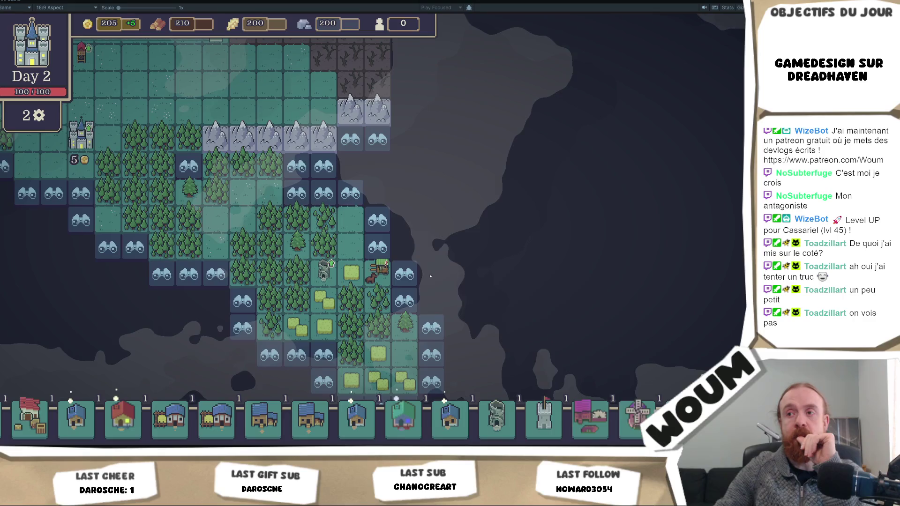
mouse_move(377, 275)
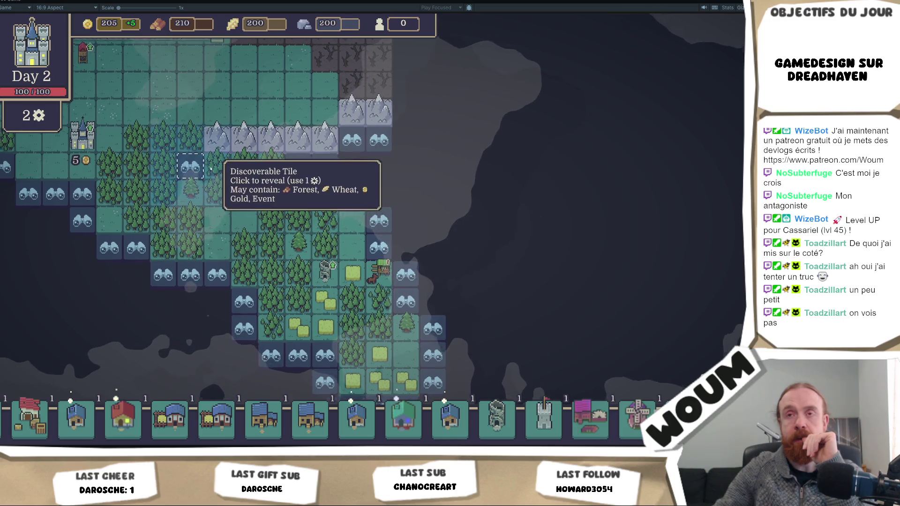
drag(189, 166, 324, 263)
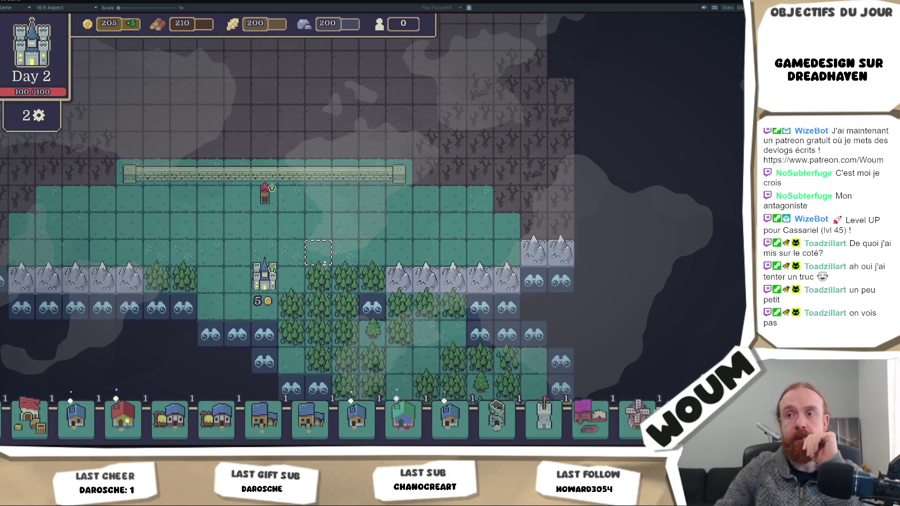
scroll(324, 263, up, 3)
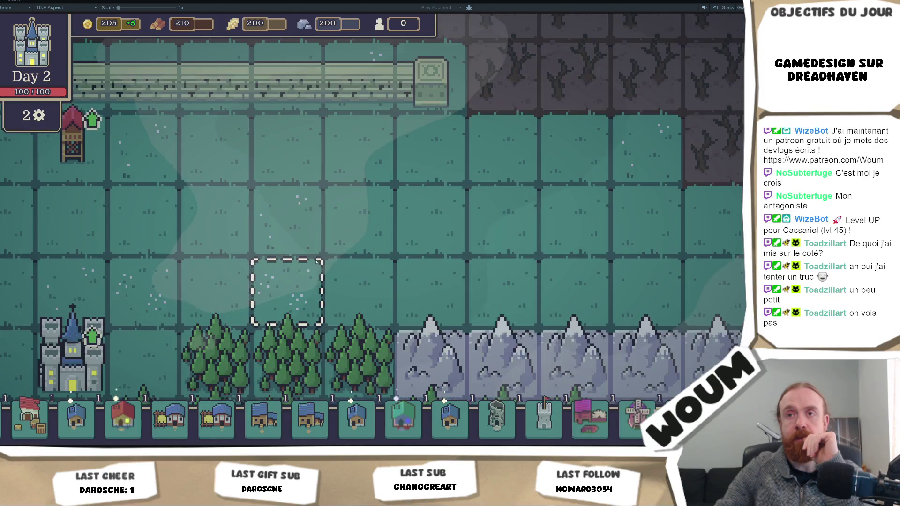
scroll(317, 262, down, 4)
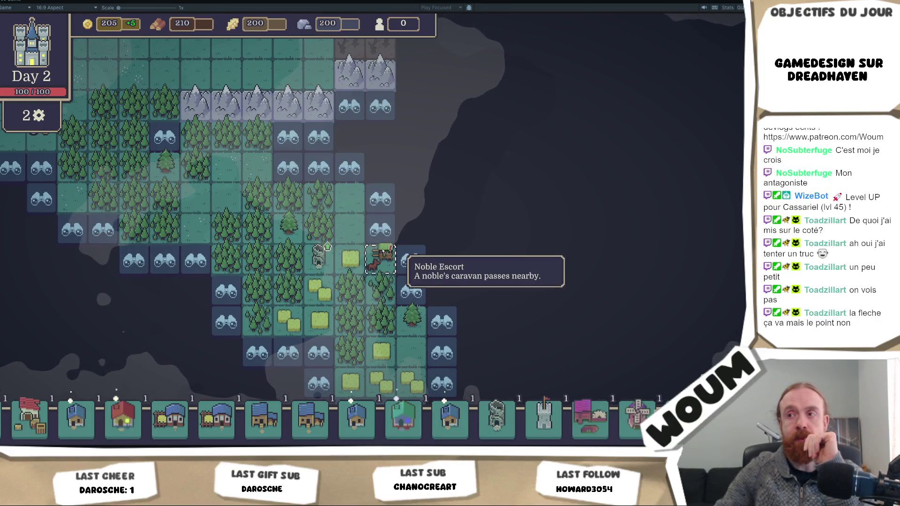
scroll(375, 256, up, 2)
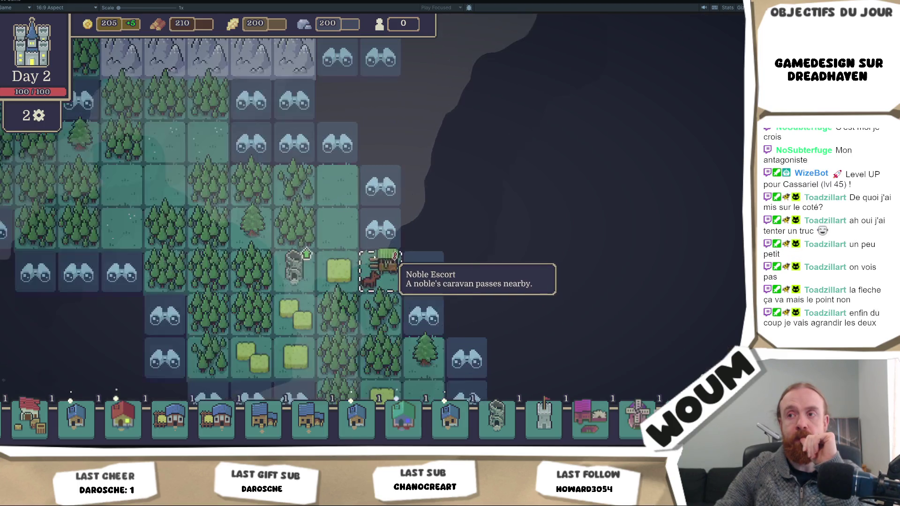
scroll(375, 257, down, 3)
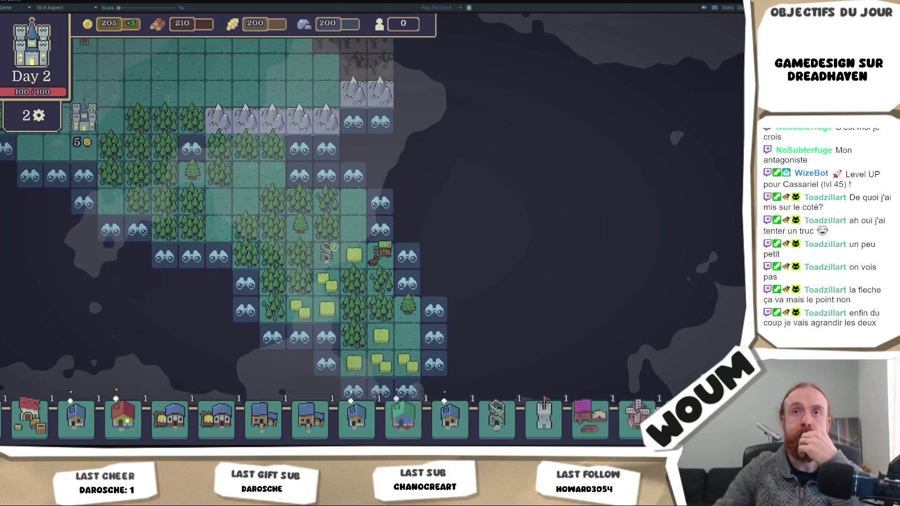
click(66, 8)
click(76, 33)
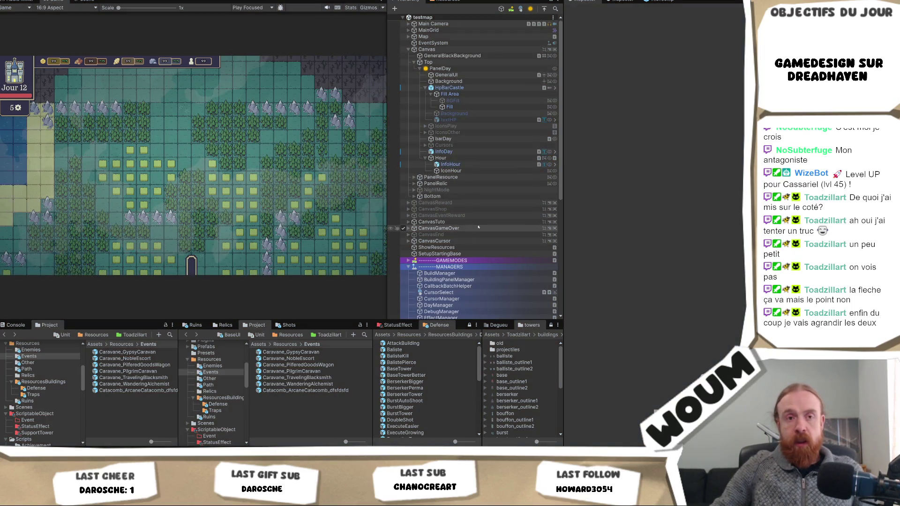
Step: Open BalisteKill in Prefab Mode, select UpgradeHolder and ping its Upgrade Item Prefab
scroll(517, 214, down, 8)
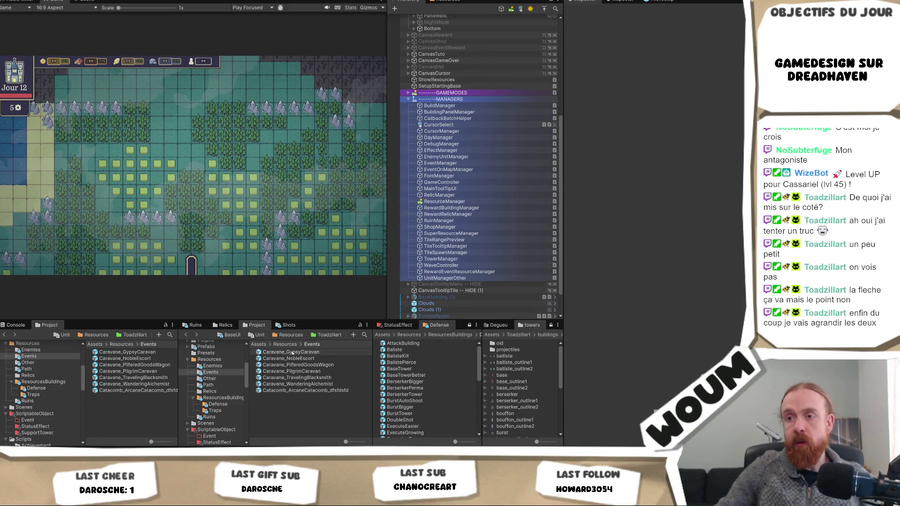
click(397, 356)
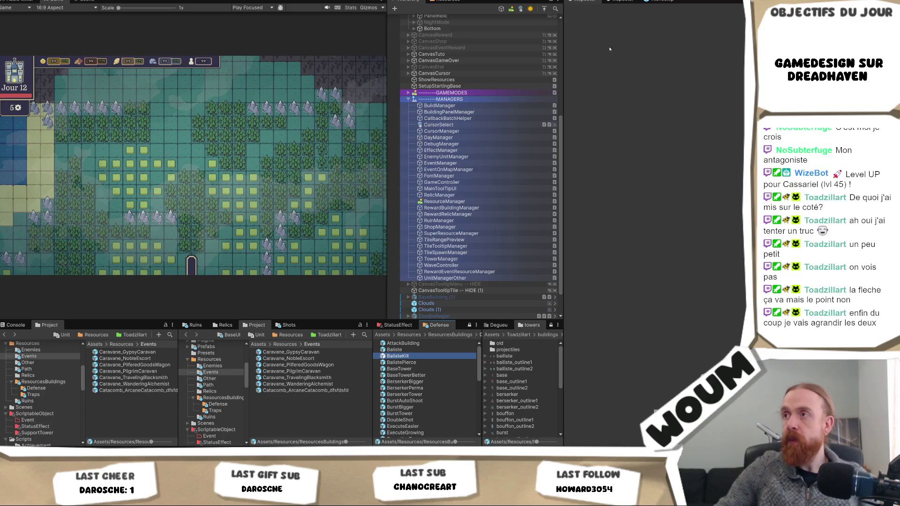
key(Return)
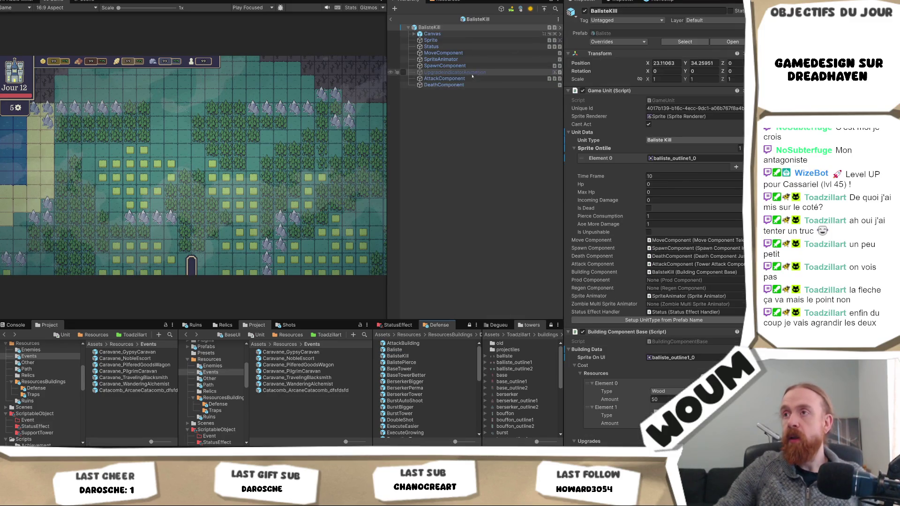
click(413, 34)
click(446, 46)
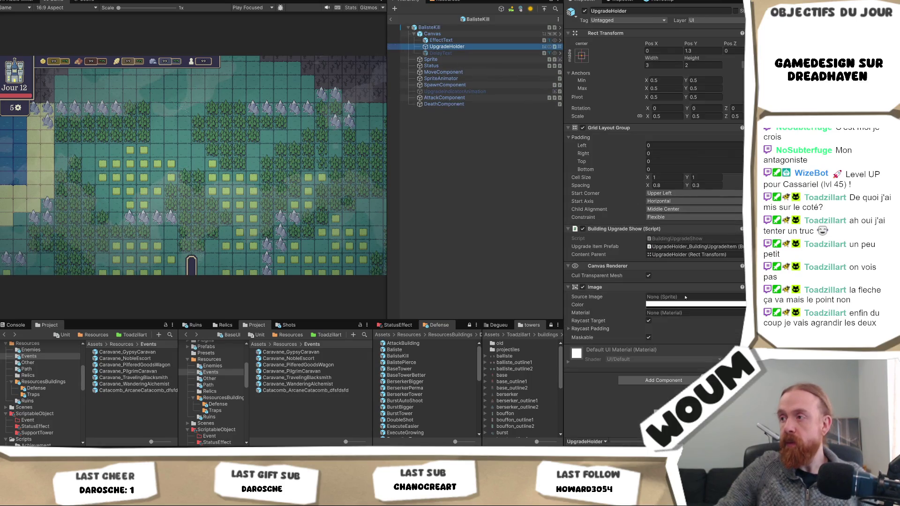
click(681, 247)
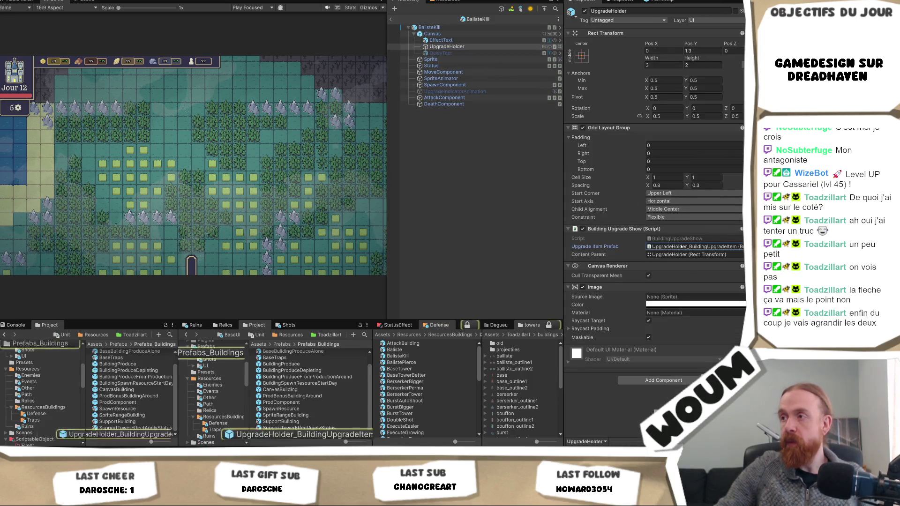
Step: Open the upgrade item prefab and set the IconDone image colour to white
double_click(326, 435)
click(447, 47)
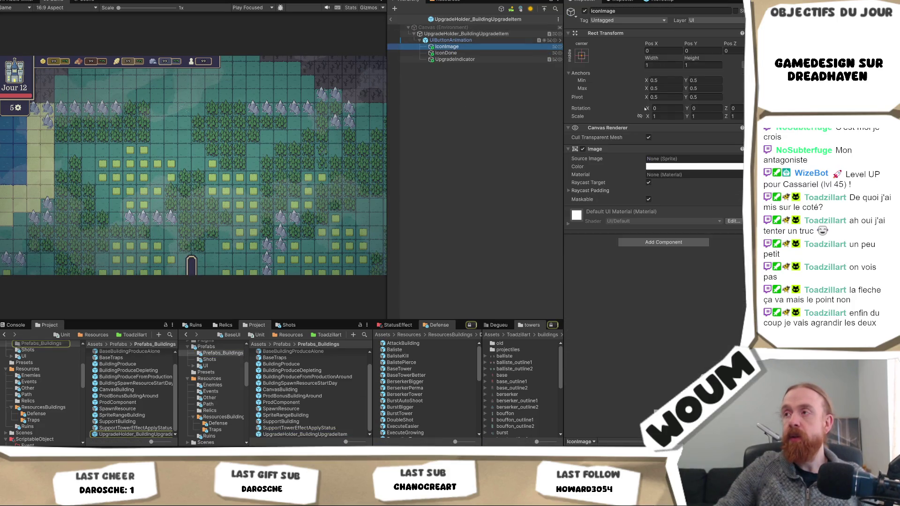
click(446, 52)
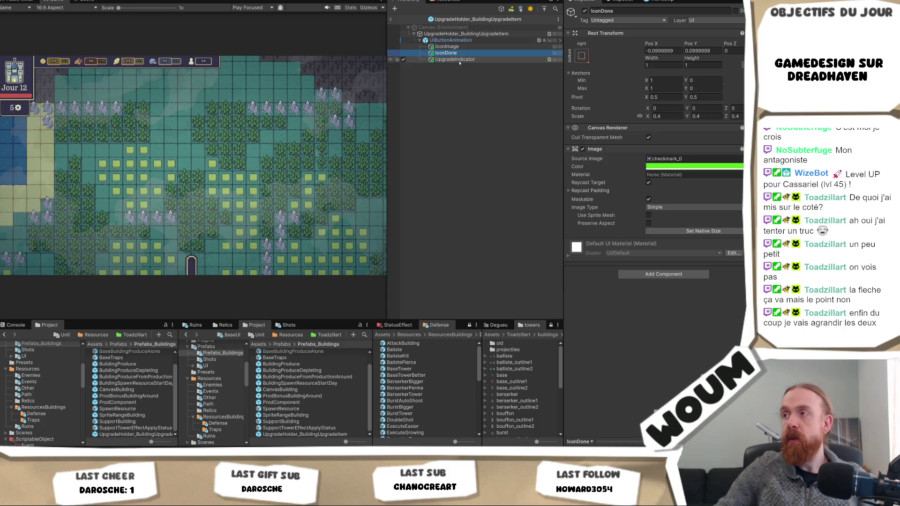
click(708, 166)
drag(712, 233, 696, 212)
Step: Search 'checkm' and assign checkmark_icon as IconDone's Source Image
click(740, 159)
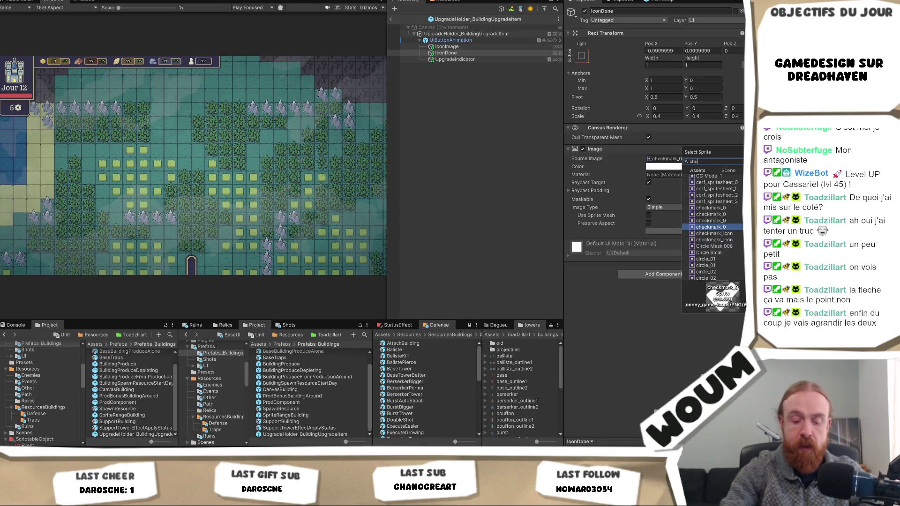
text(checkm)
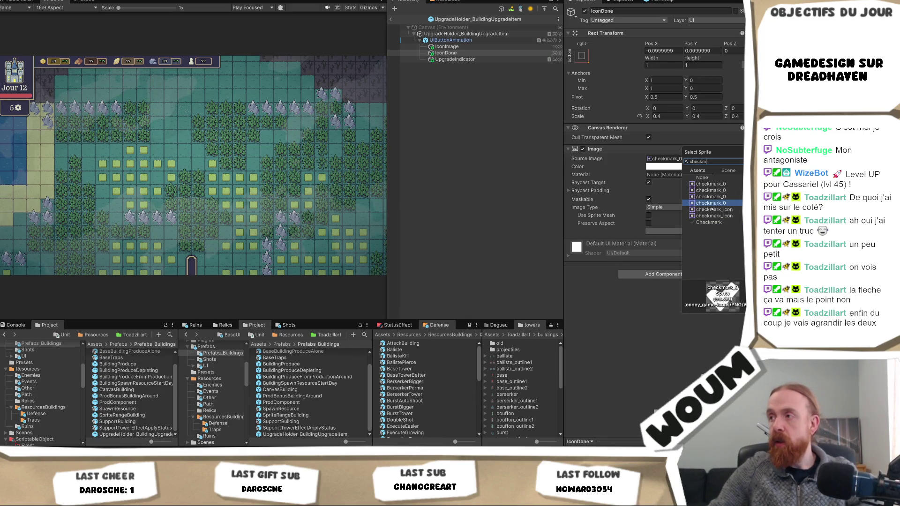
click(711, 210)
click(717, 216)
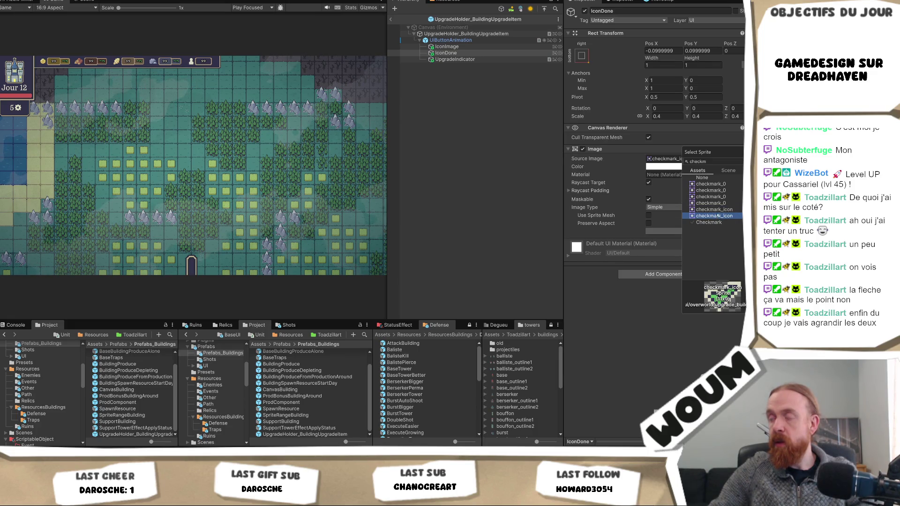
double_click(718, 216)
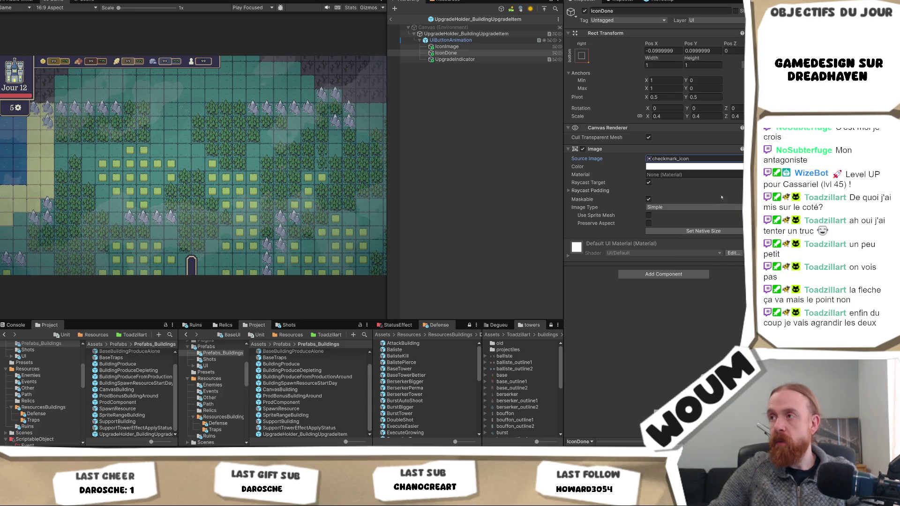
click(468, 48)
Step: Change the UpgradeIndicator image colour from green to white
click(464, 59)
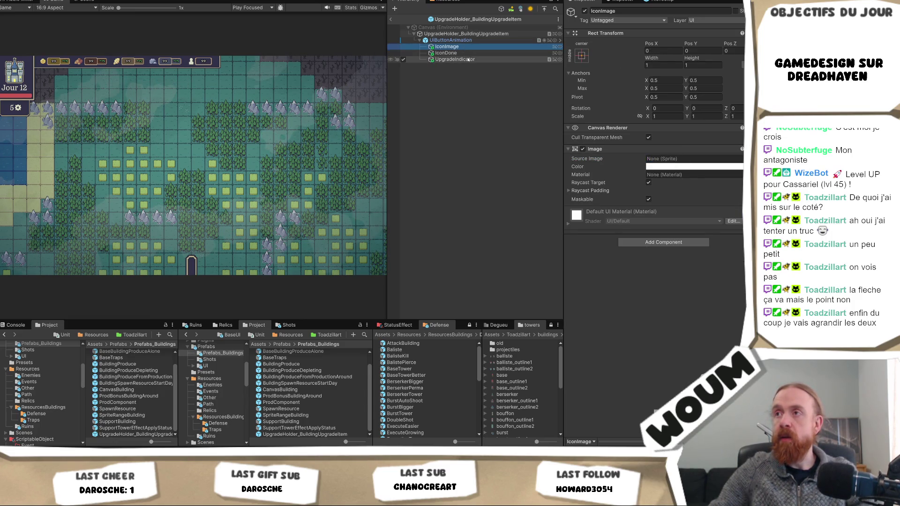
click(664, 165)
click(656, 158)
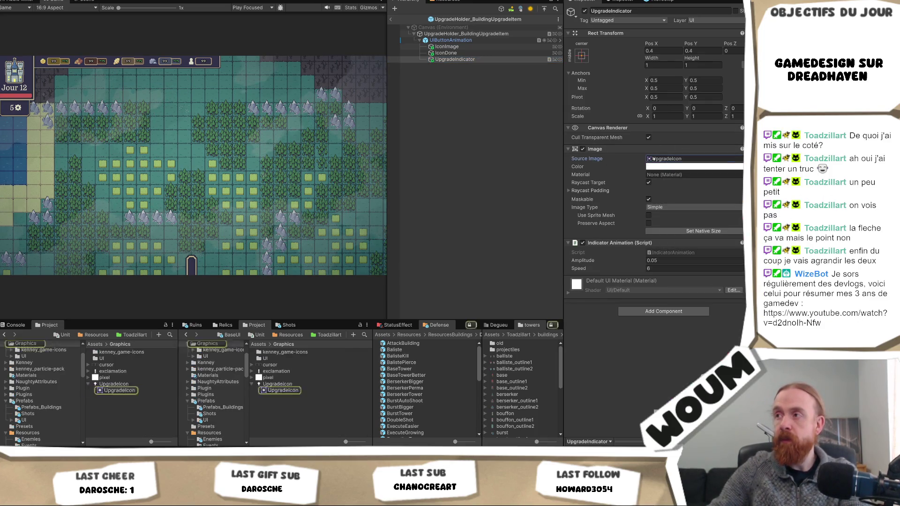
Step: Swap its Source Image to the upgrade_icon sprite, then start Play mode
click(740, 159)
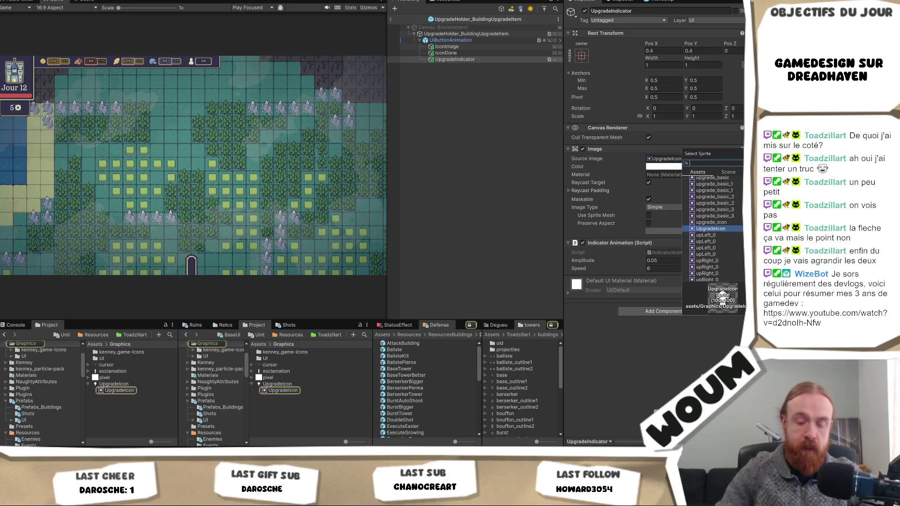
text(upgrade_i)
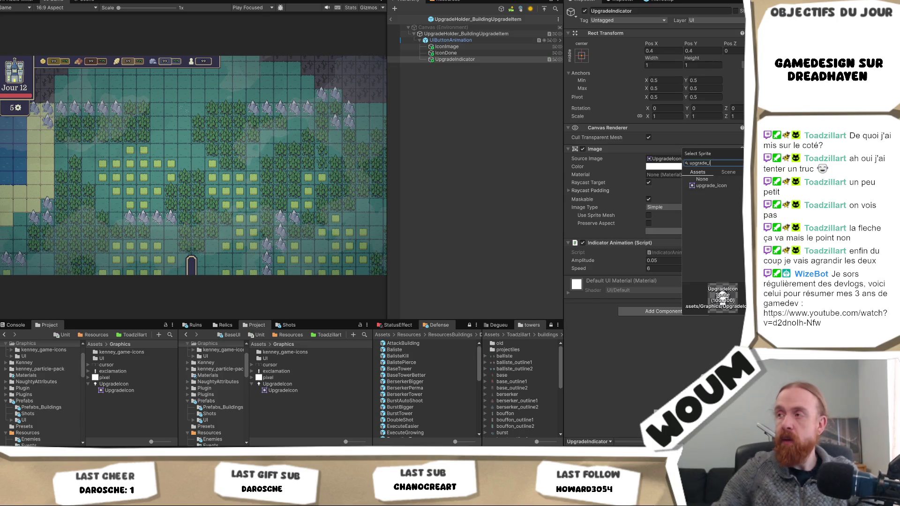
click(704, 179)
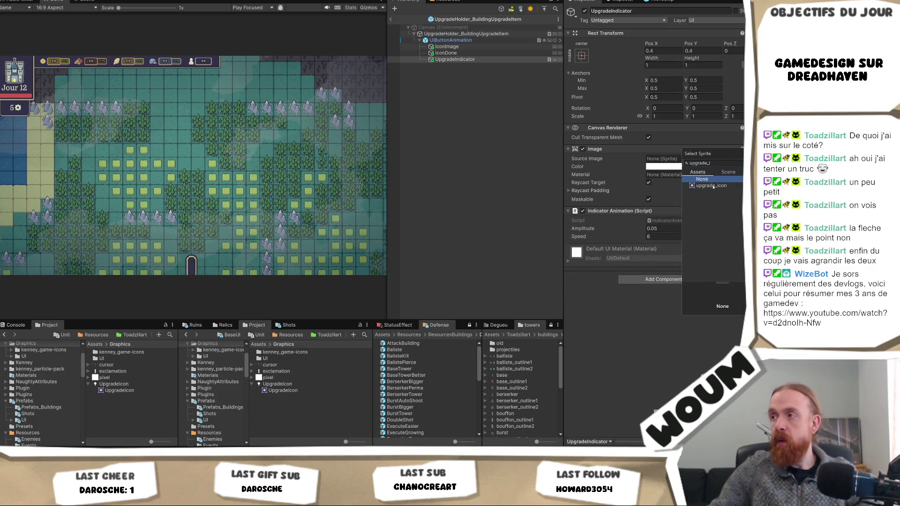
click(714, 186)
double_click(714, 186)
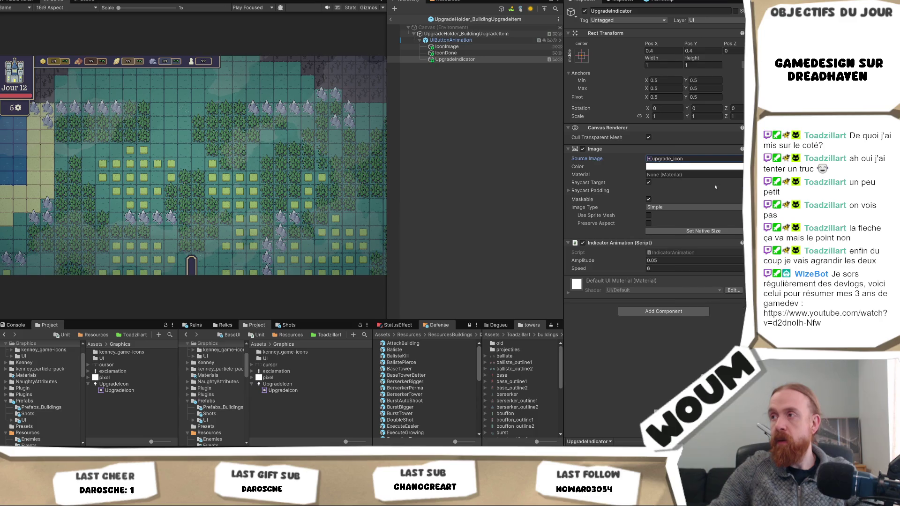
click(516, 91)
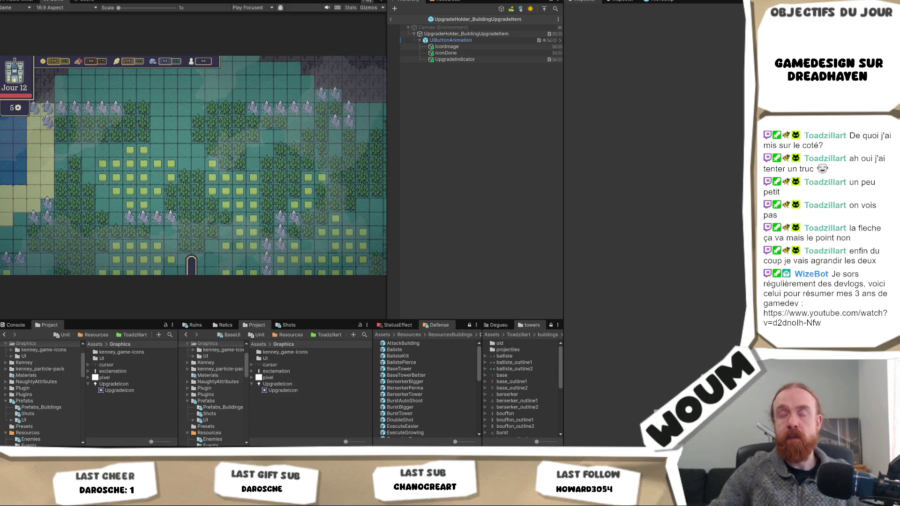
key(ctrl+p)
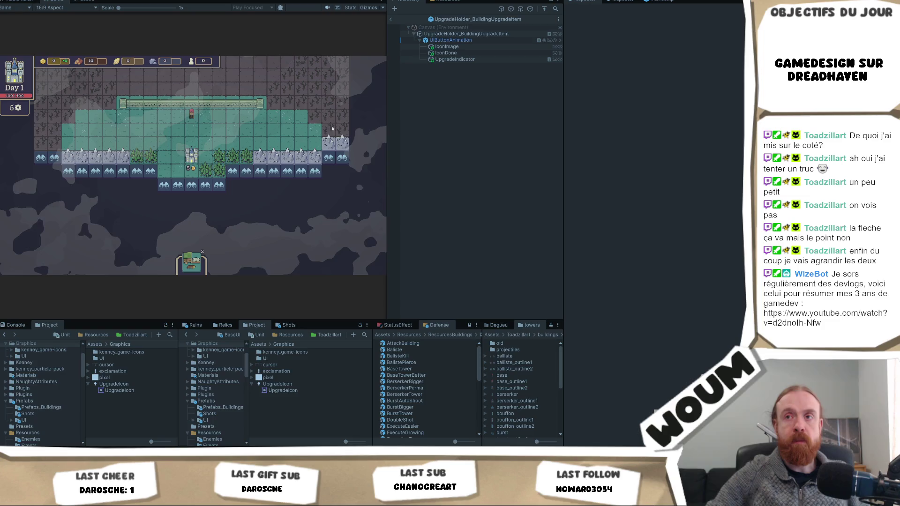
Step: Zoom the Game view and check the castle's upgrade icon tooltips
mouse_move(198, 149)
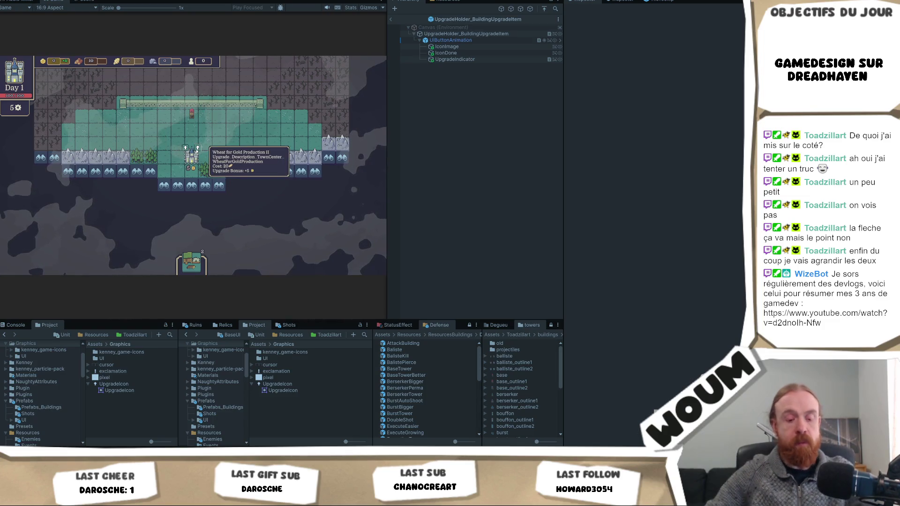
scroll(198, 149, up, 2)
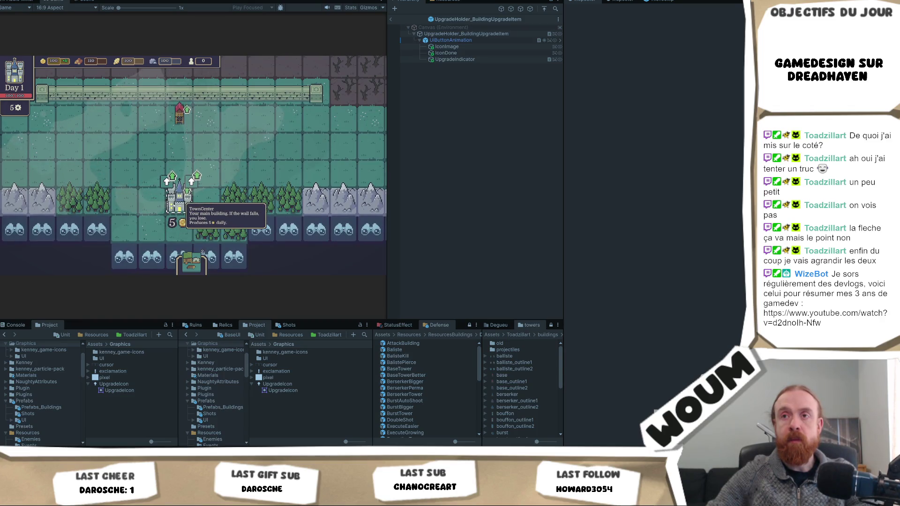
mouse_move(172, 178)
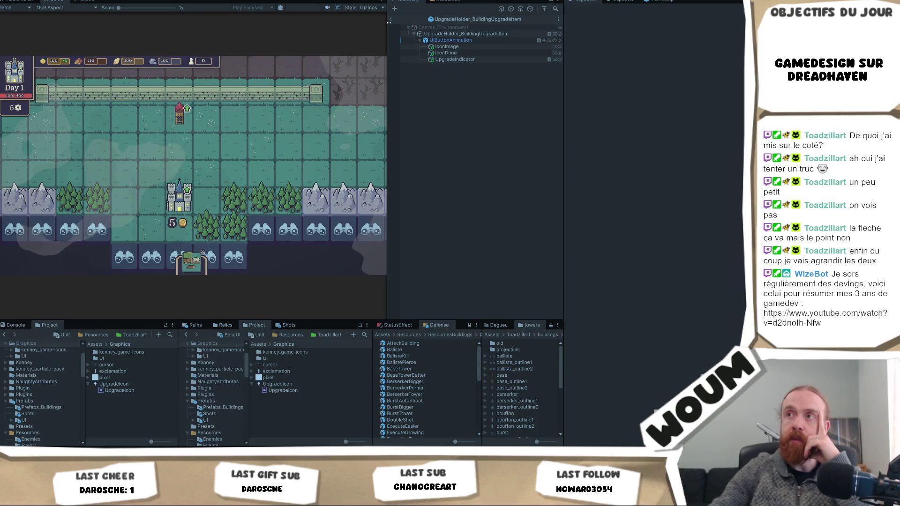
Step: Select IconImage and find the upgrade_basic sprite through the Project search
click(478, 47)
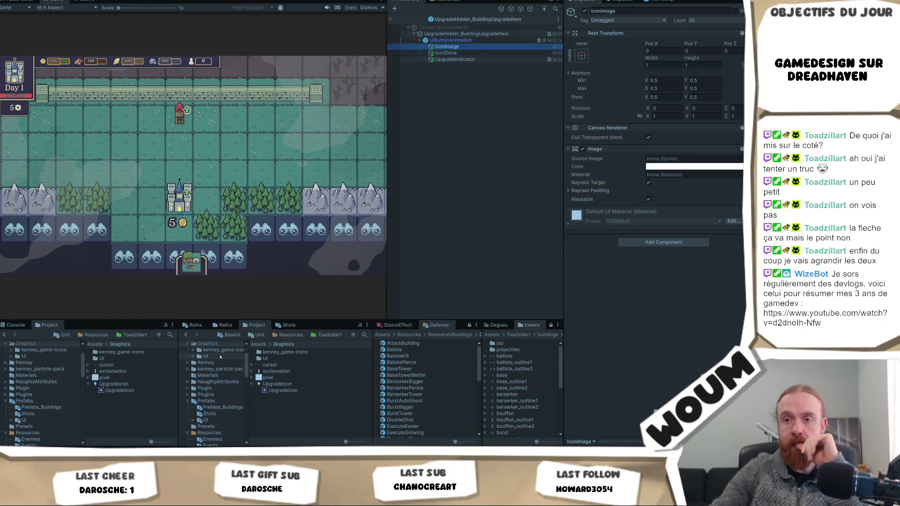
click(367, 336)
text(upgrade)
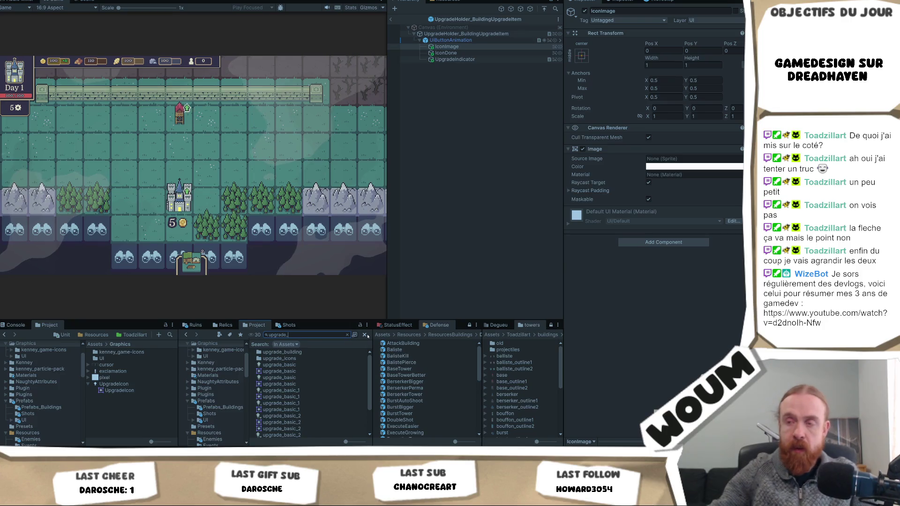
click(295, 366)
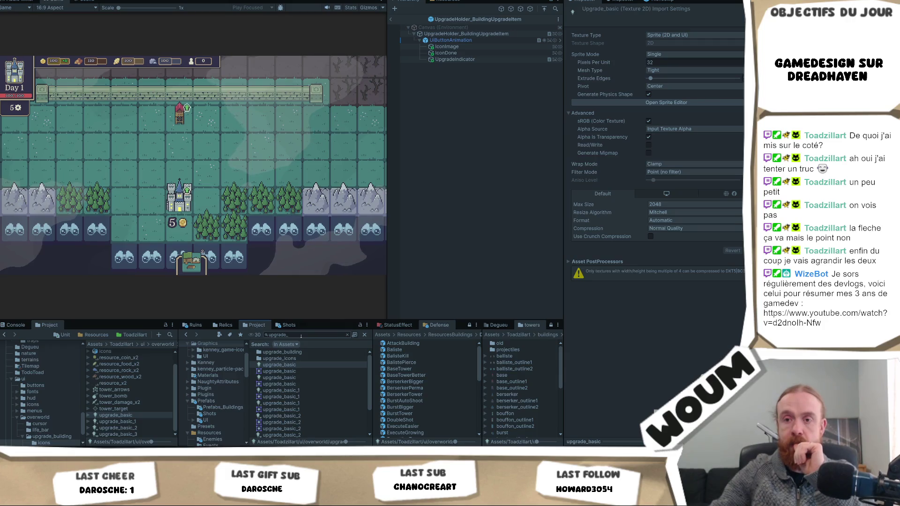
Step: Assign upgrade_basic as IconImage's Source Image, undoing an accidental Hierarchy drop
click(462, 53)
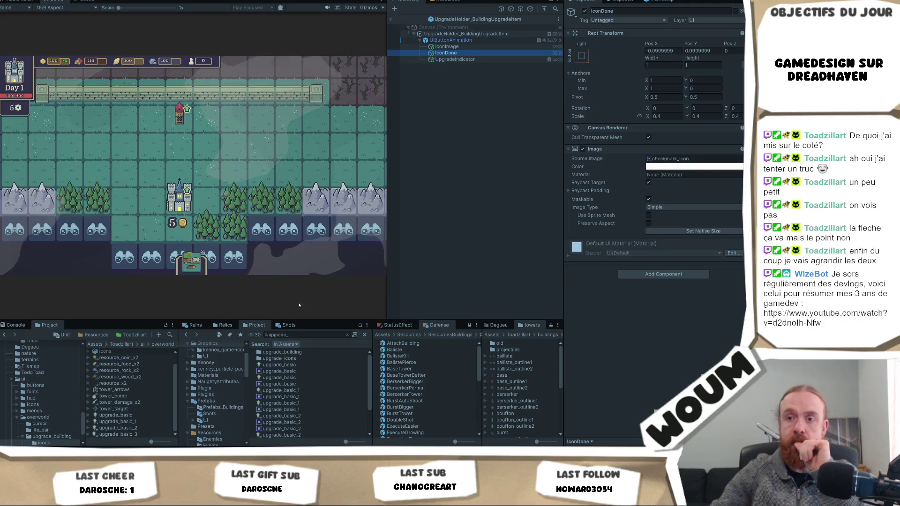
click(666, 188)
drag(683, 161, 458, 68)
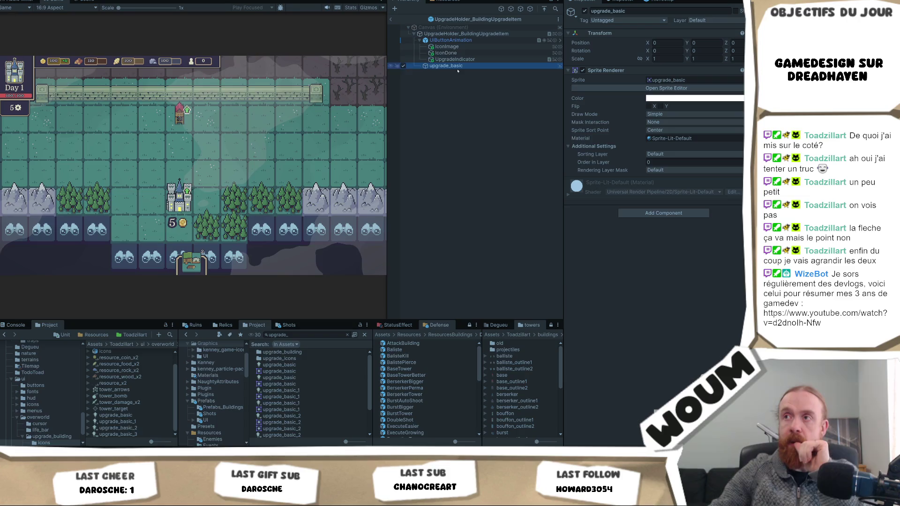
key(ctrl+z)
key(ctrl+z)
key(ctrl+z)
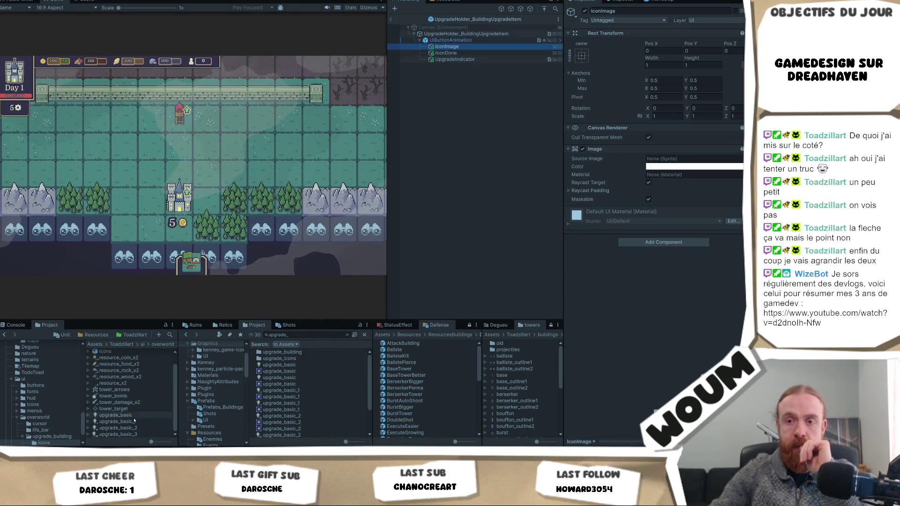
mouse_move(134, 418)
mouse_down()
mouse_move(375, 281)
mouse_move(693, 158)
mouse_up()
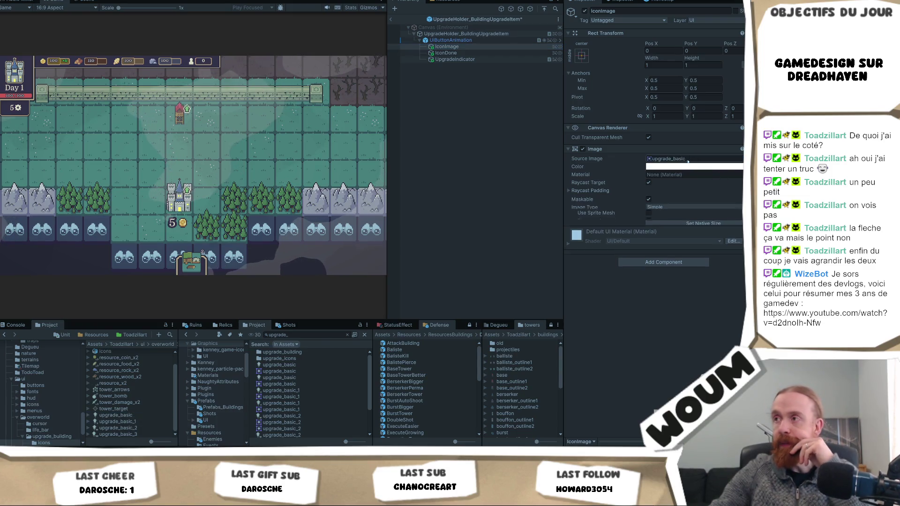
click(492, 97)
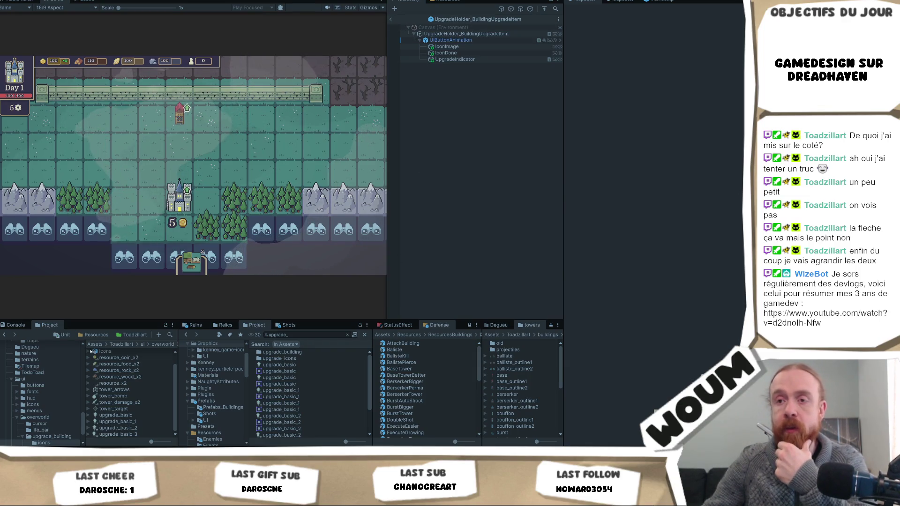
click(166, 325)
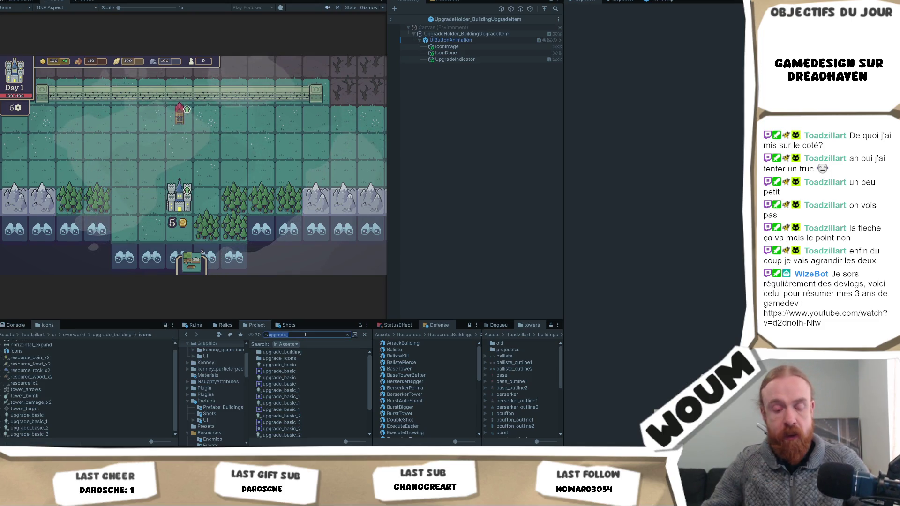
Step: Clear the search and browse the SupportTower and ResourcesBuildings folders
text(e)
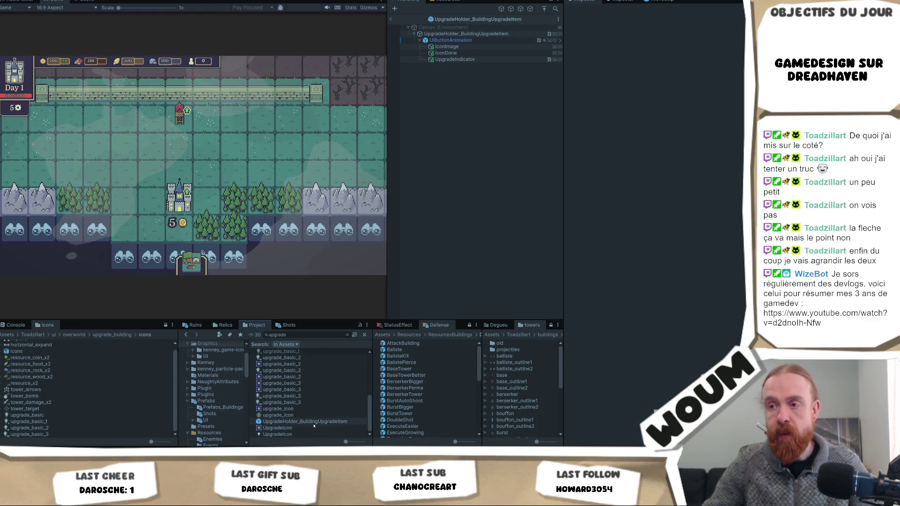
key(Escape)
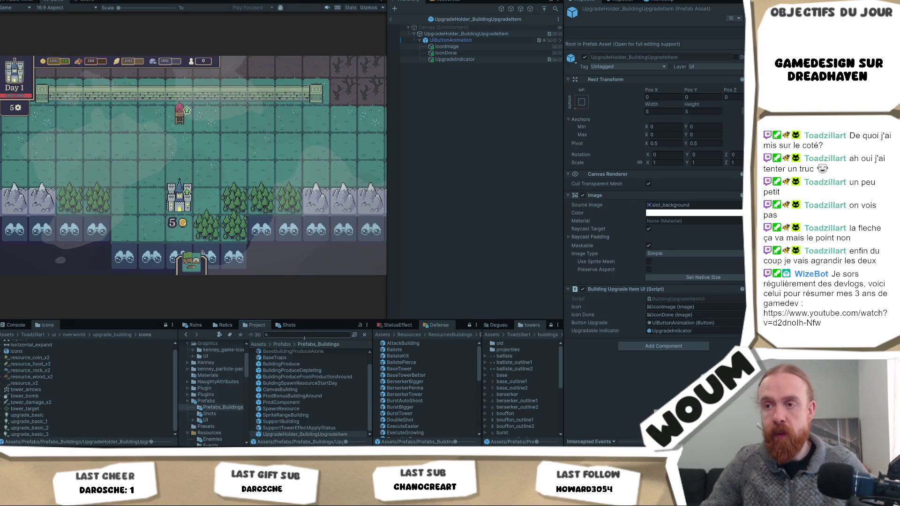
scroll(239, 408, down, 3)
scroll(237, 417, down, 3)
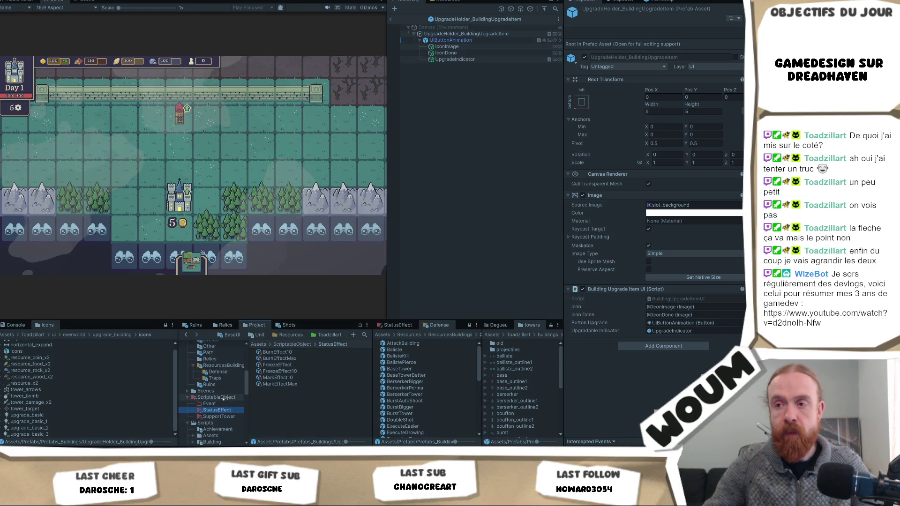
click(221, 417)
click(219, 403)
click(222, 365)
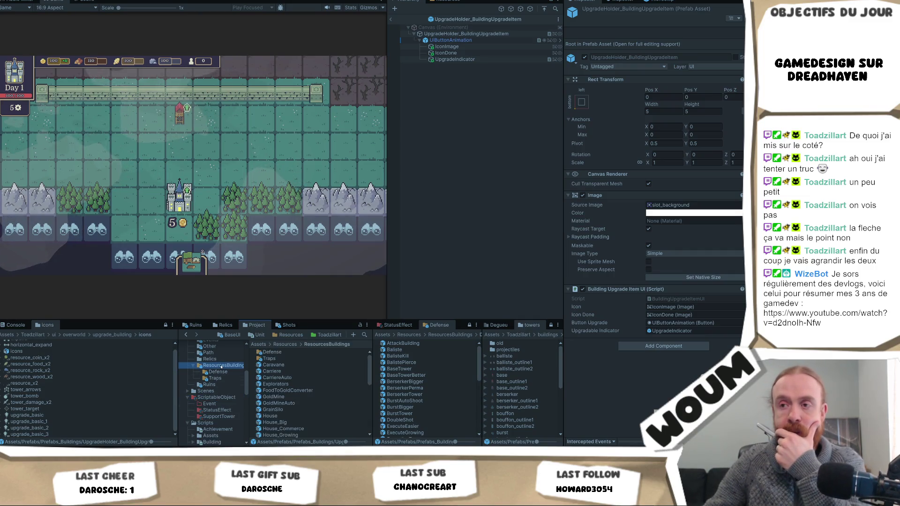
Step: Browse the Other, Path and top Resources folders, then start a project search
scroll(240, 385, up, 3)
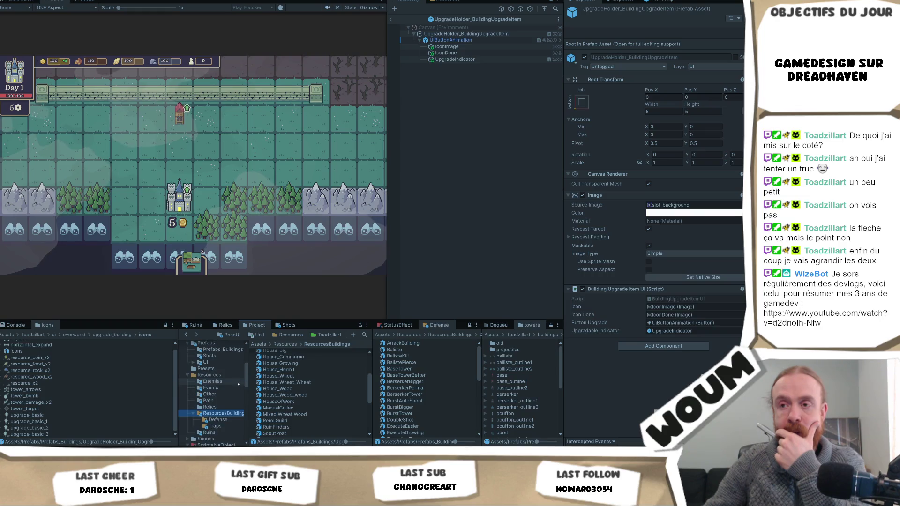
click(222, 394)
scroll(221, 387, down, 2)
click(221, 377)
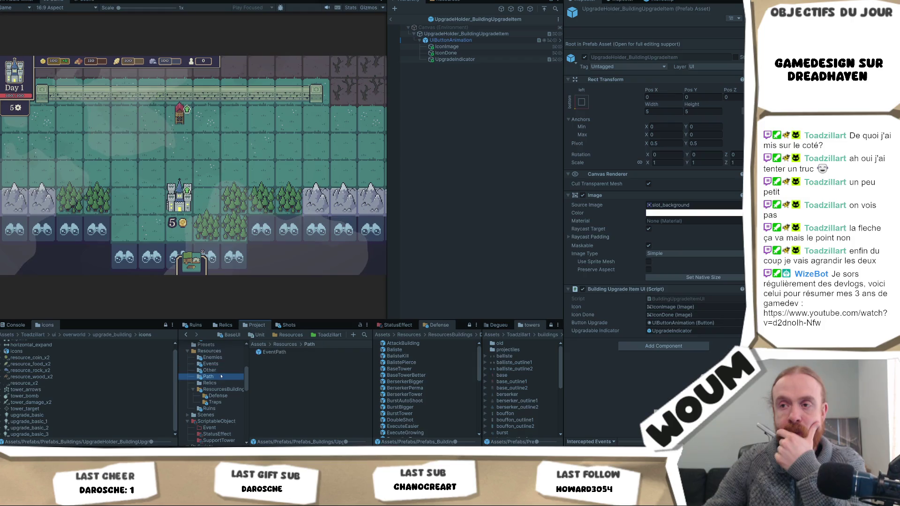
scroll(223, 382, up, 2)
click(218, 375)
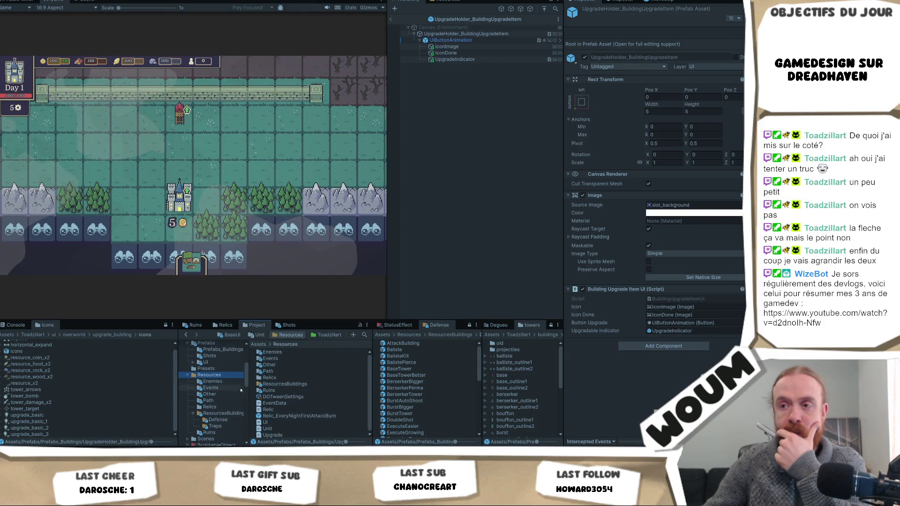
scroll(212, 405, down, 9)
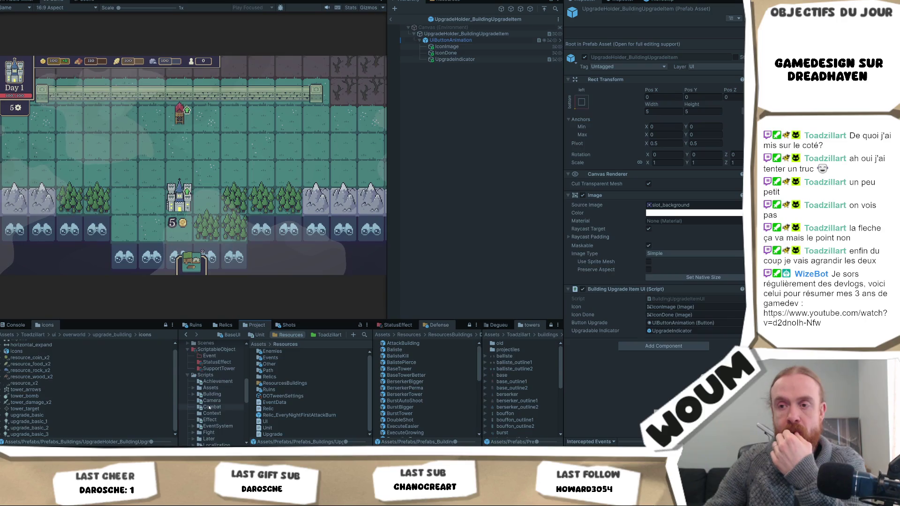
scroll(212, 408, up, 9)
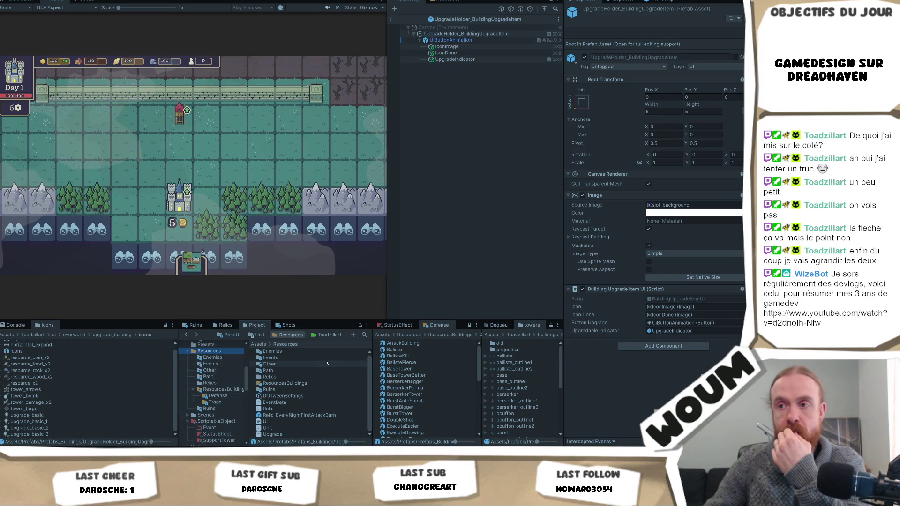
click(364, 335)
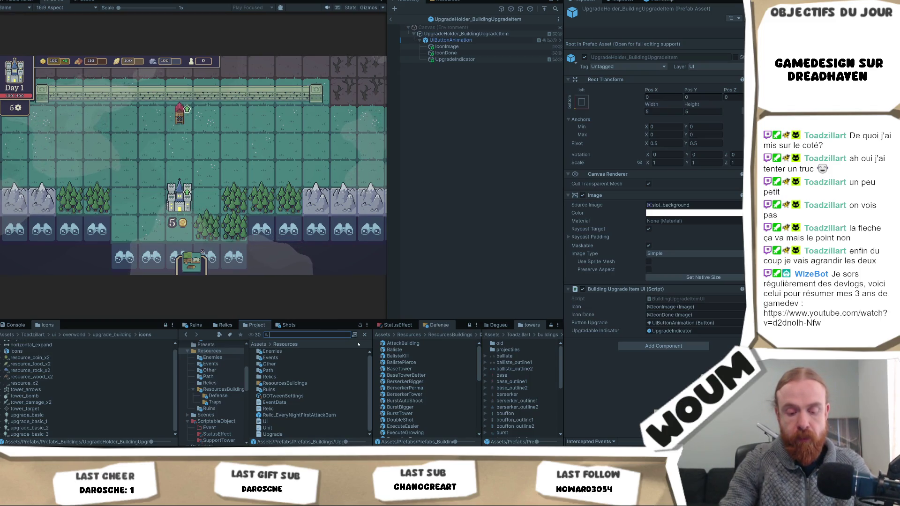
Step: Search 'production', then select the Carriere quarry prefab in ResourcesBuildings
text(production)
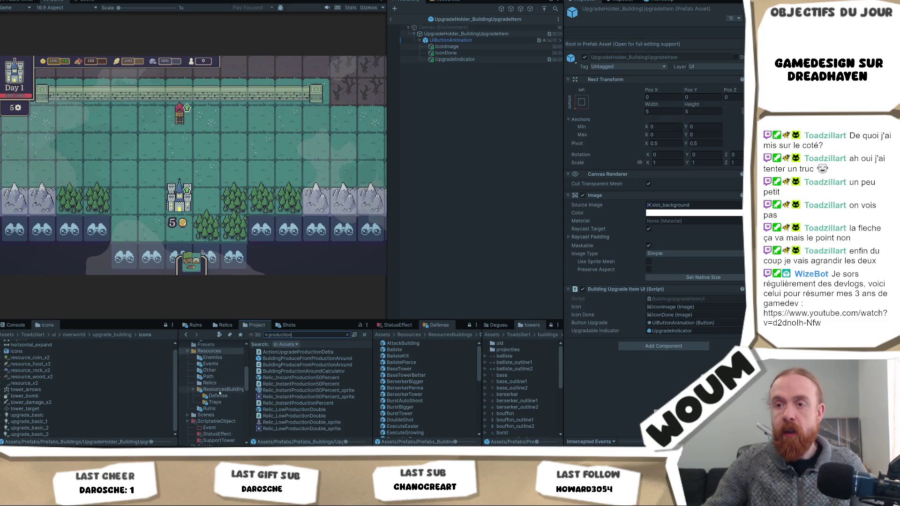
click(221, 389)
click(277, 377)
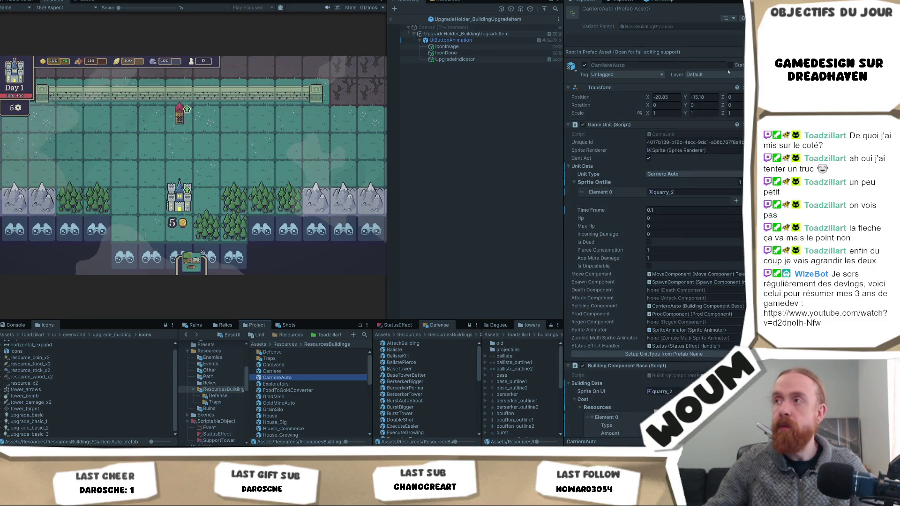
click(281, 371)
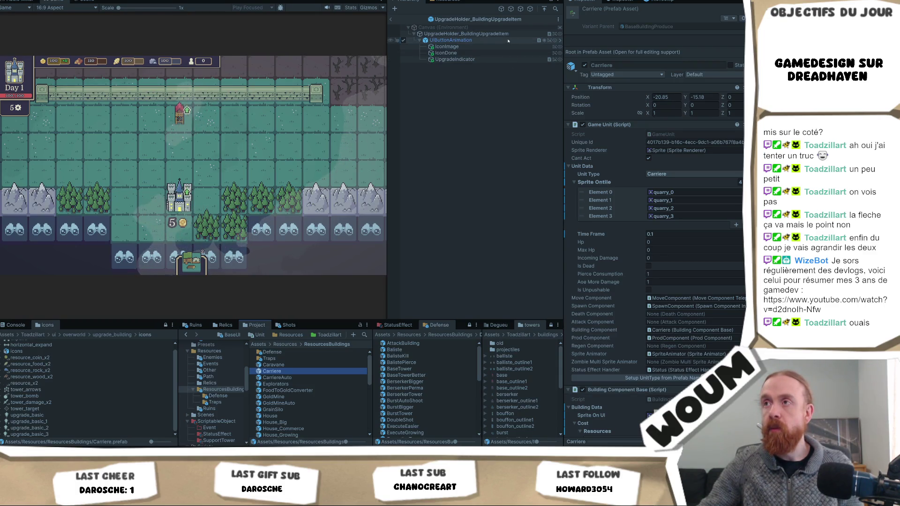
Step: Inspect the item's UpgradeIndicator, IconDone and IconImage children
click(498, 58)
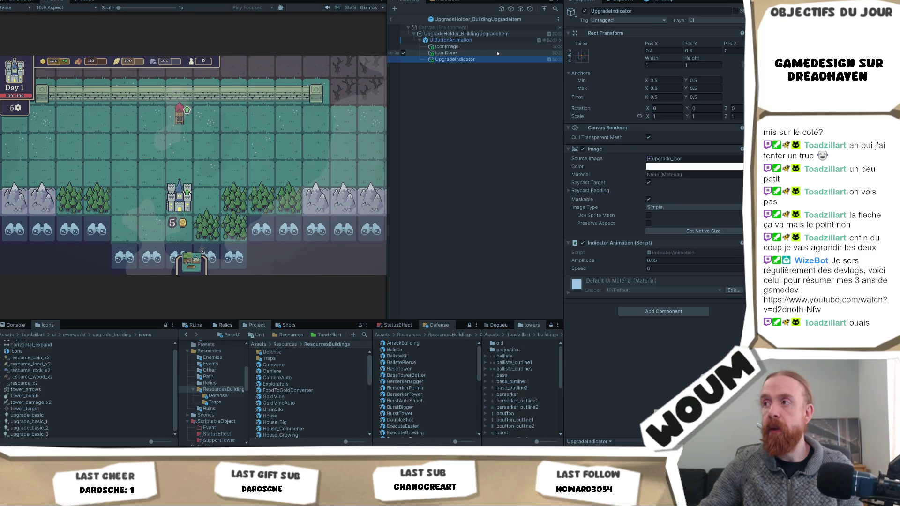
click(499, 52)
click(500, 47)
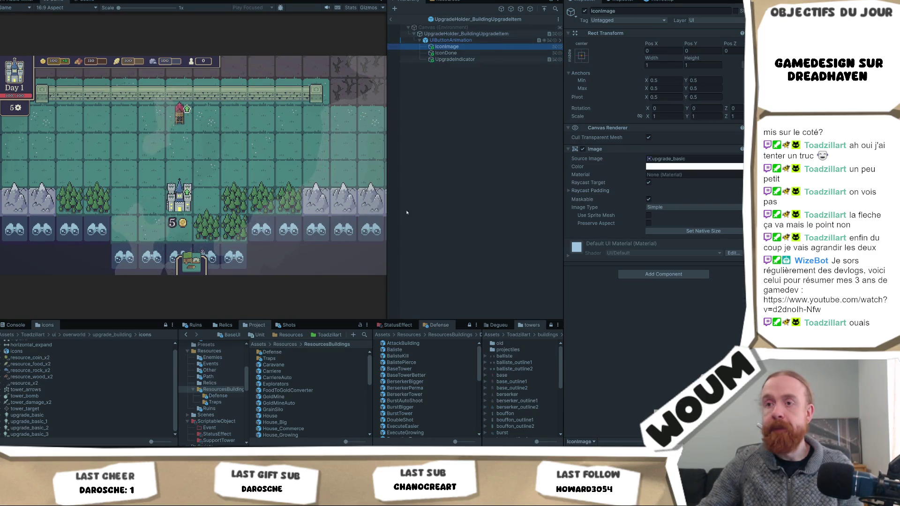
Step: Multi-select only the Carriere and CarriereAuto prefabs in ResourcesBuildings
click(281, 364)
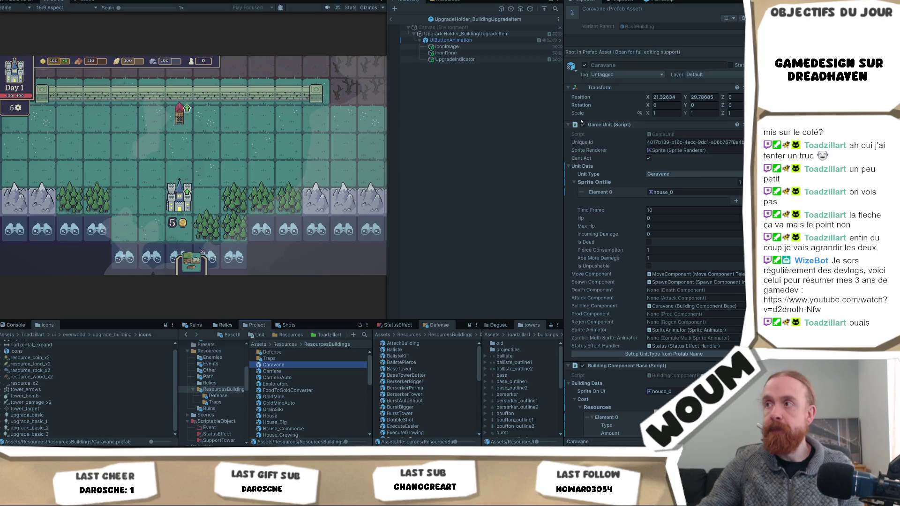
click(309, 371)
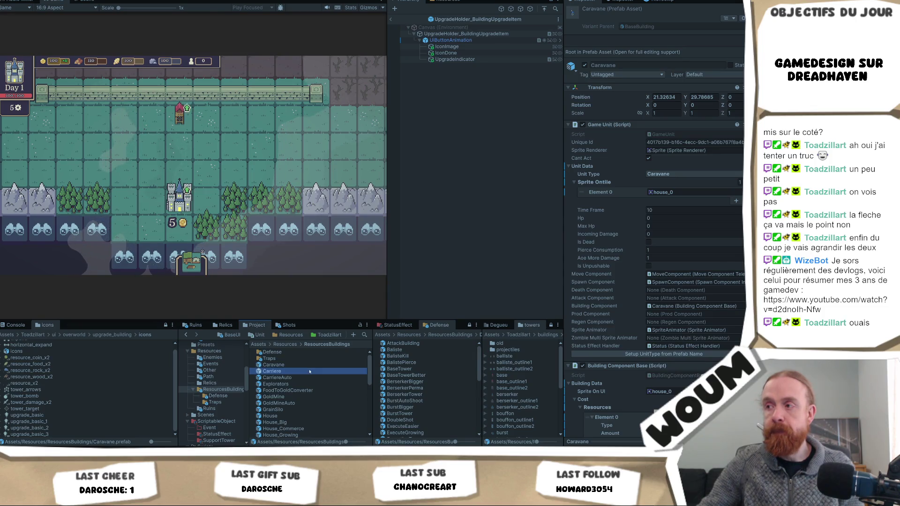
scroll(657, 234, down, 5)
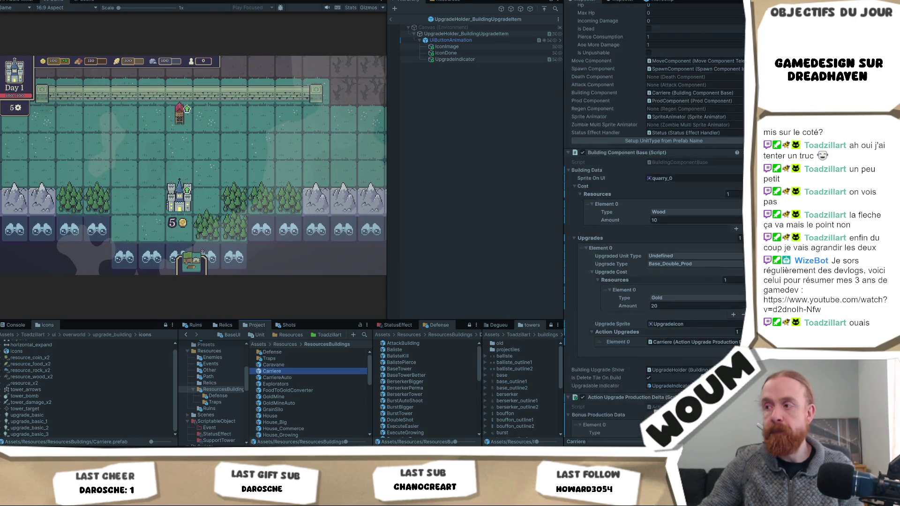
click(294, 366)
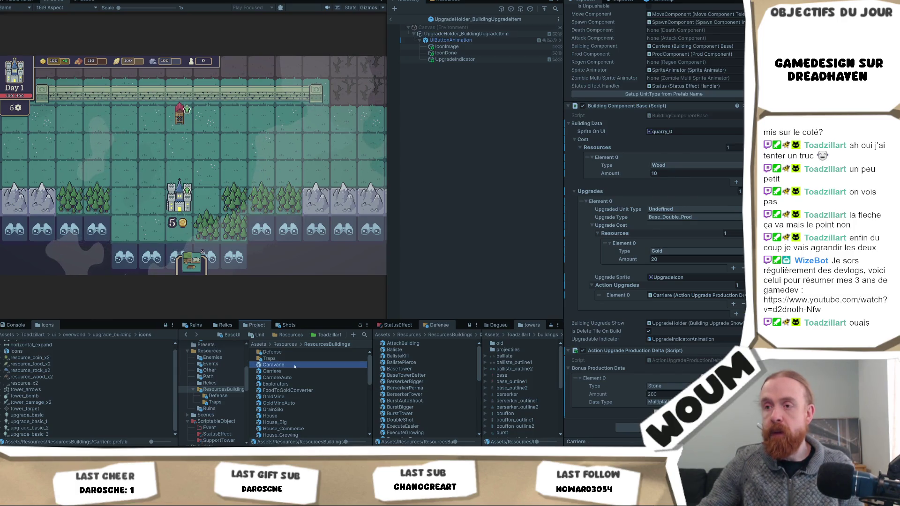
scroll(295, 399, down, 10)
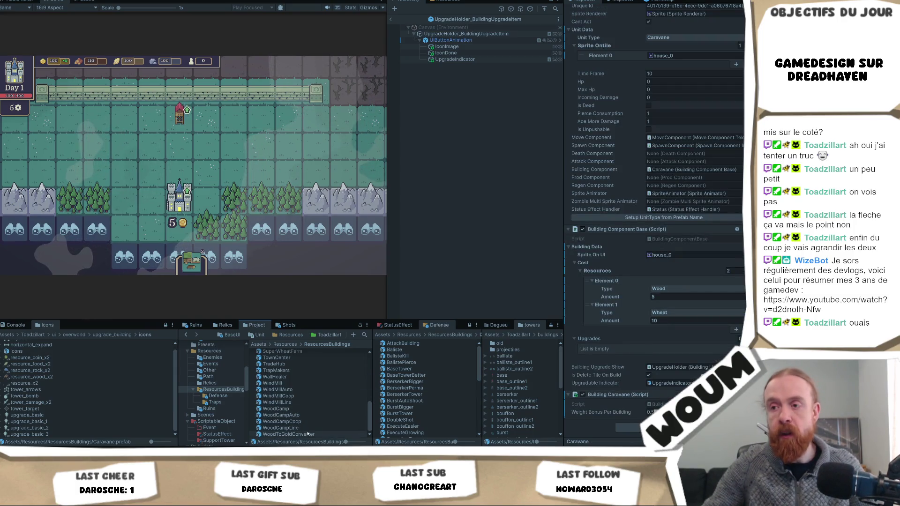
shift+click(308, 434)
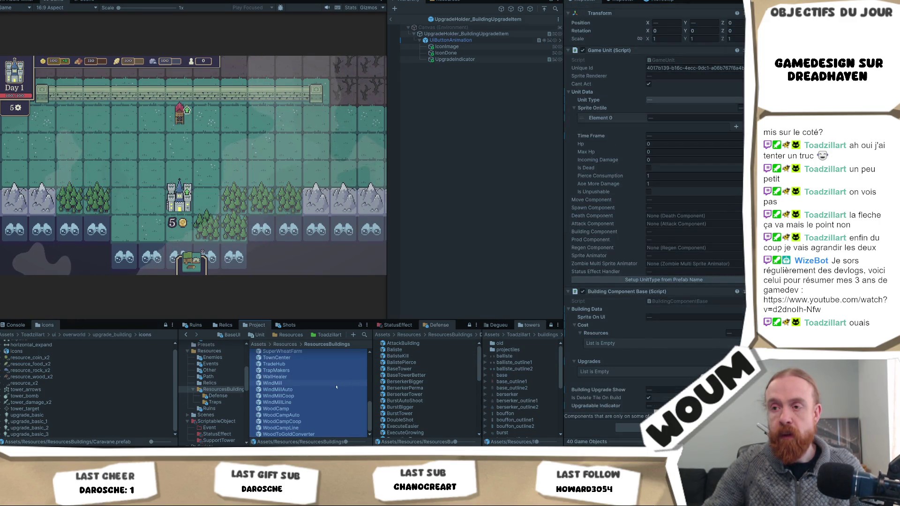
scroll(336, 387, up, 10)
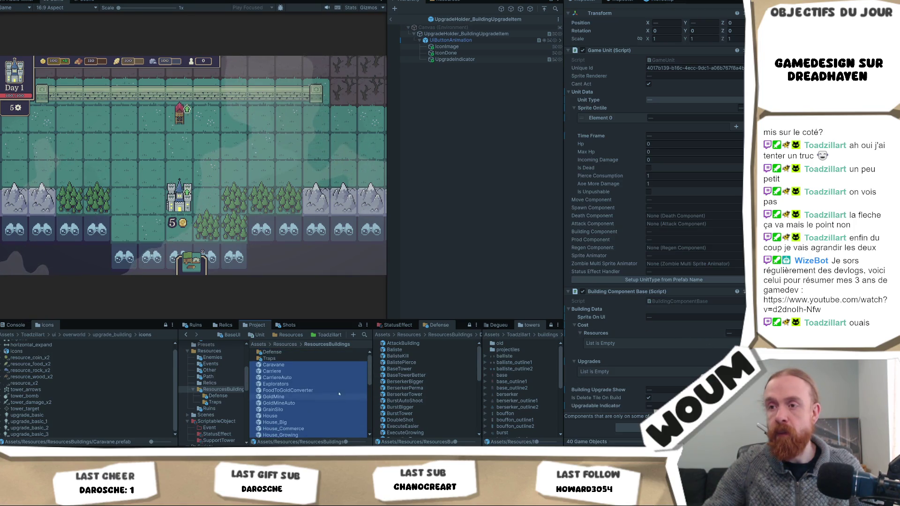
ctrl+click(297, 366)
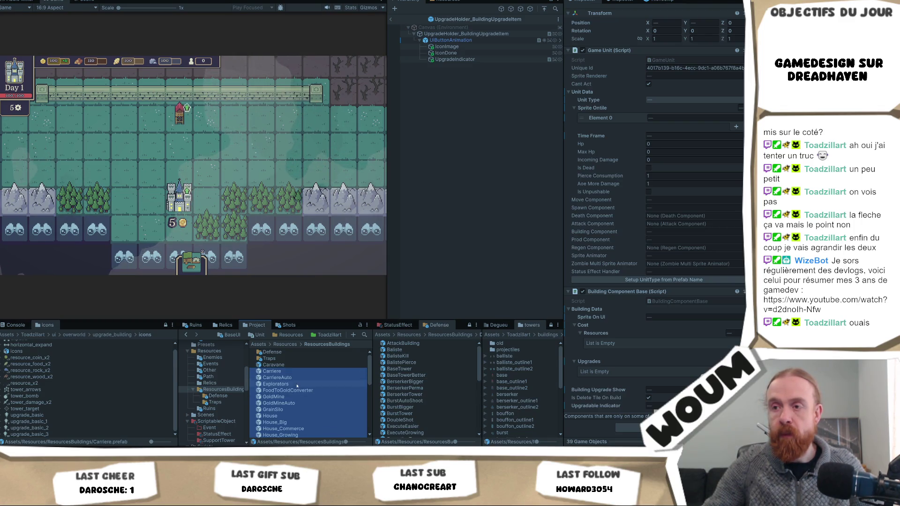
shift+click(358, 376)
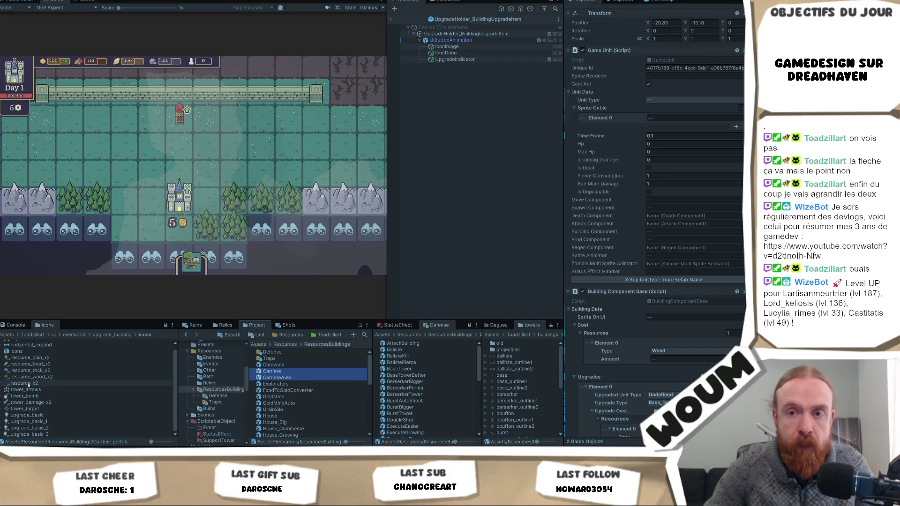
Step: Preview the resource_x2 and resource_coin_x2 sprites in the icons folder
click(28, 384)
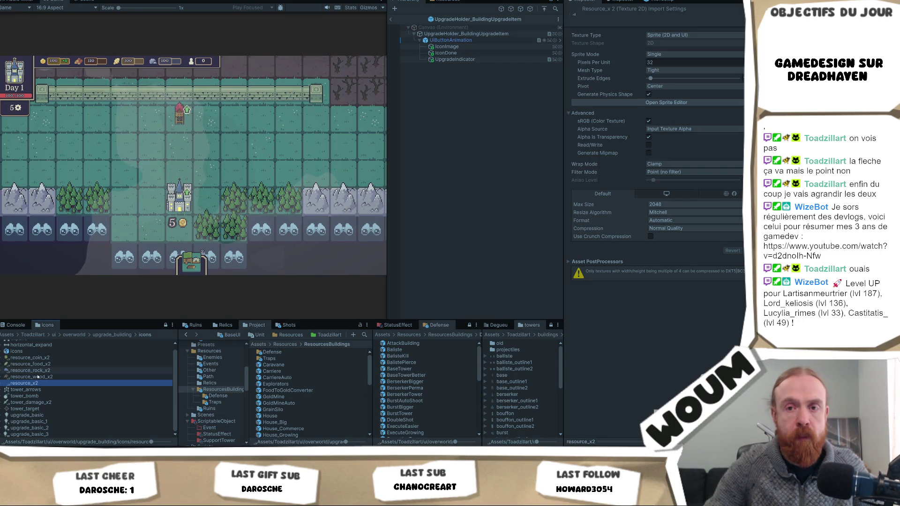
scroll(71, 370, up, 1)
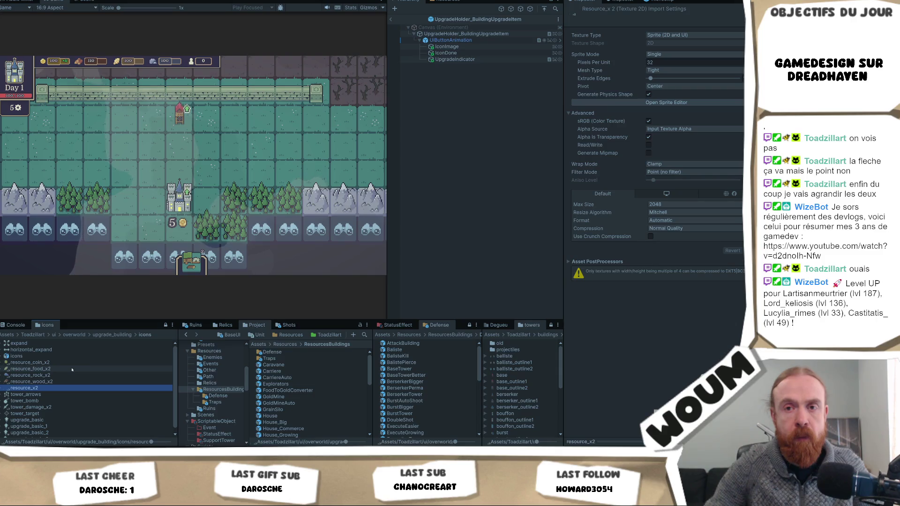
click(70, 363)
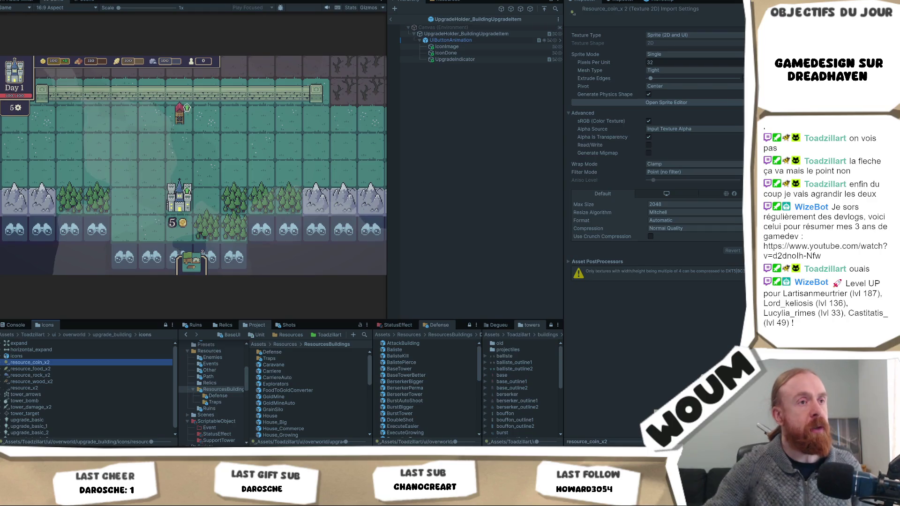
scroll(64, 402, down, 1)
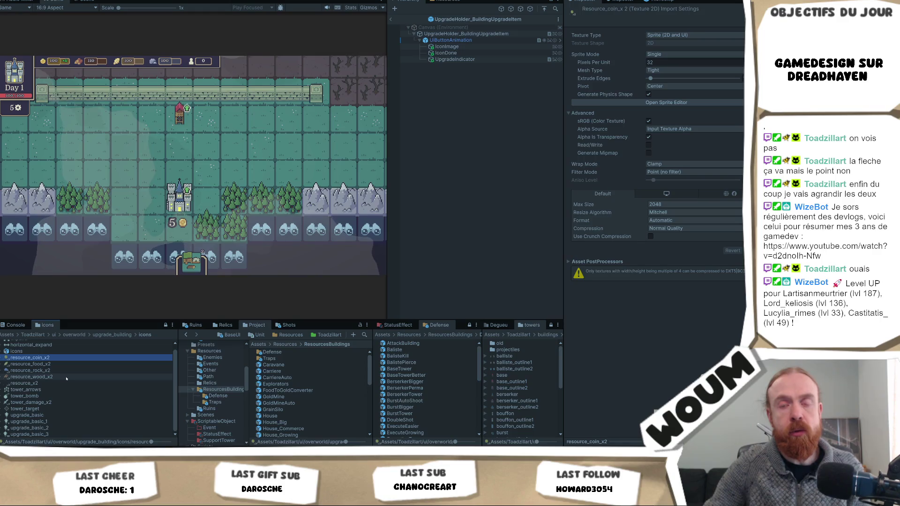
scroll(70, 361, up, 2)
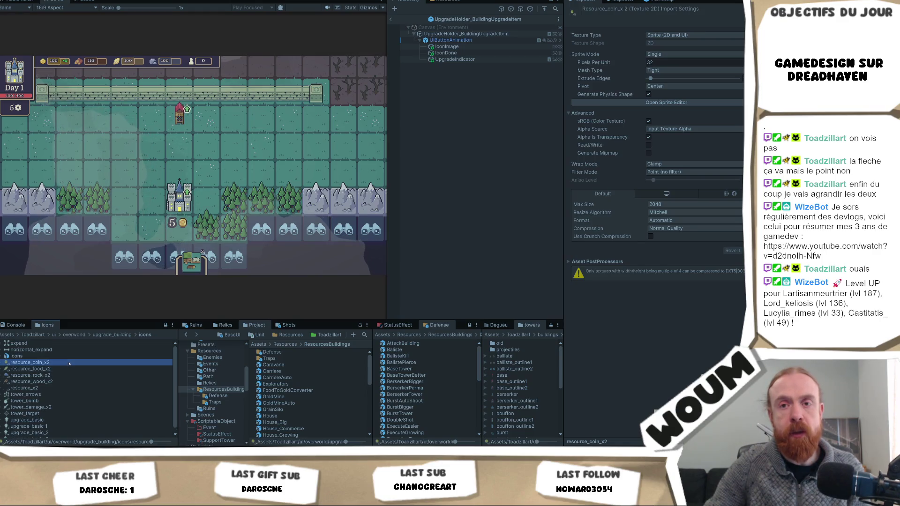
Step: Move from upgrade_building into the upgrade_icons folder and reselect IconImage
click(113, 335)
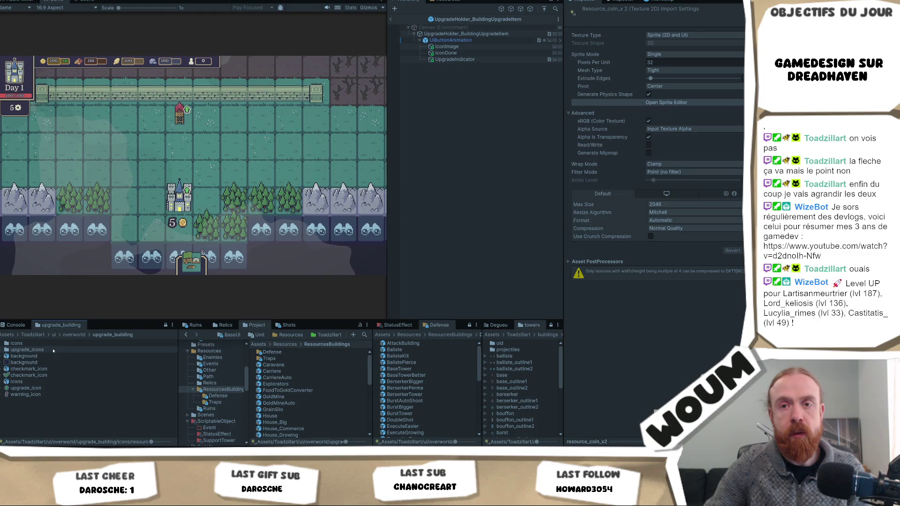
double_click(38, 343)
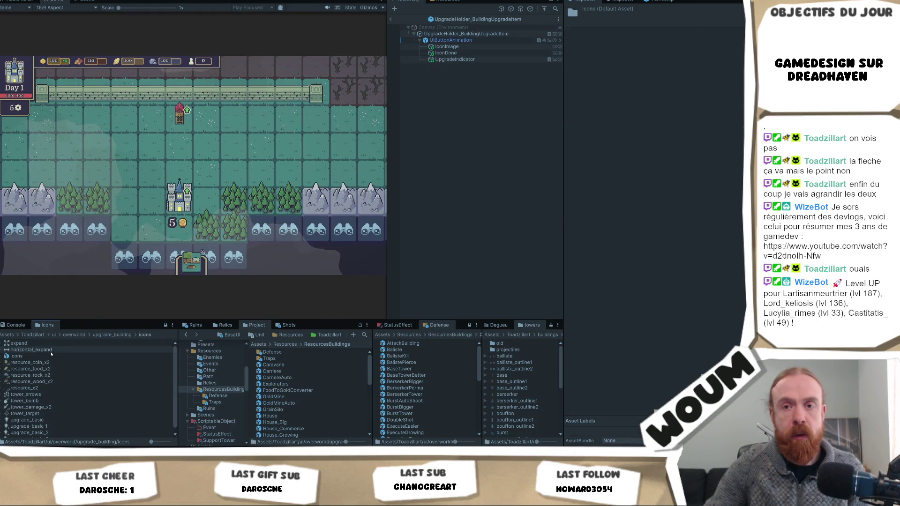
click(113, 335)
double_click(35, 350)
scroll(85, 394, down, 1)
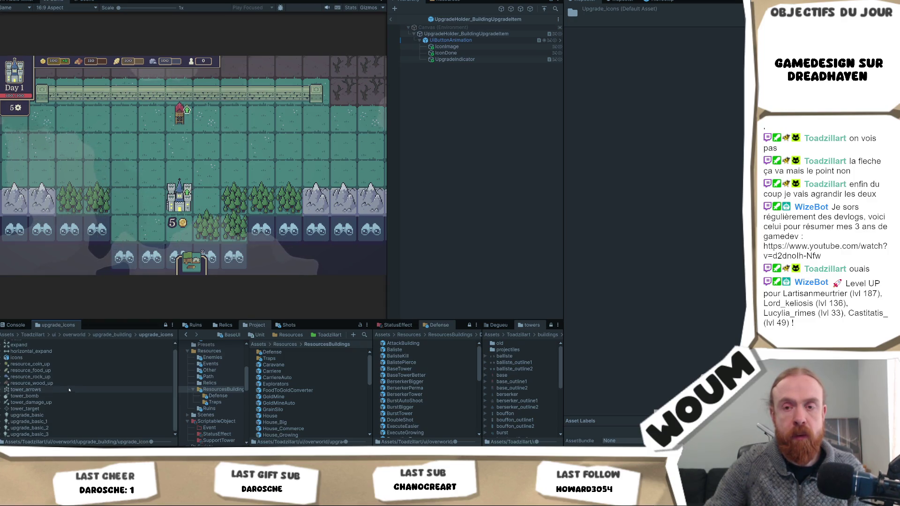
scroll(86, 396, up, 1)
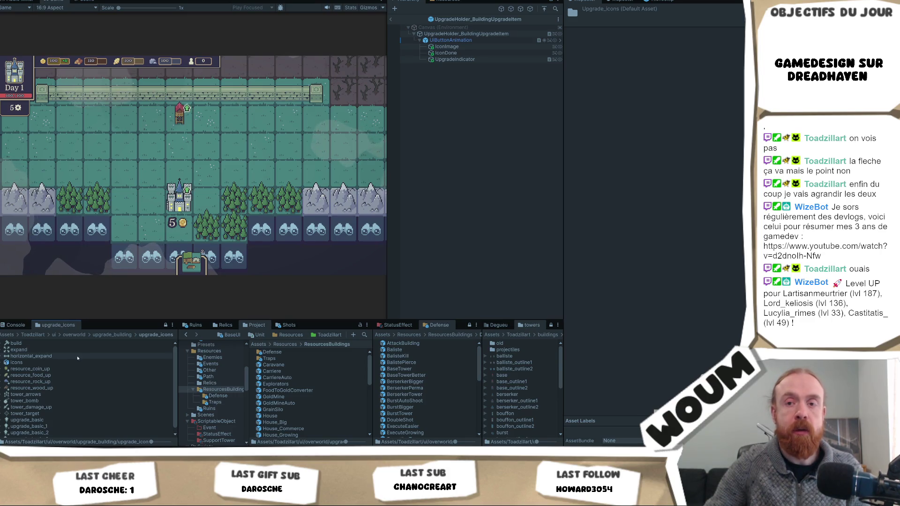
click(483, 49)
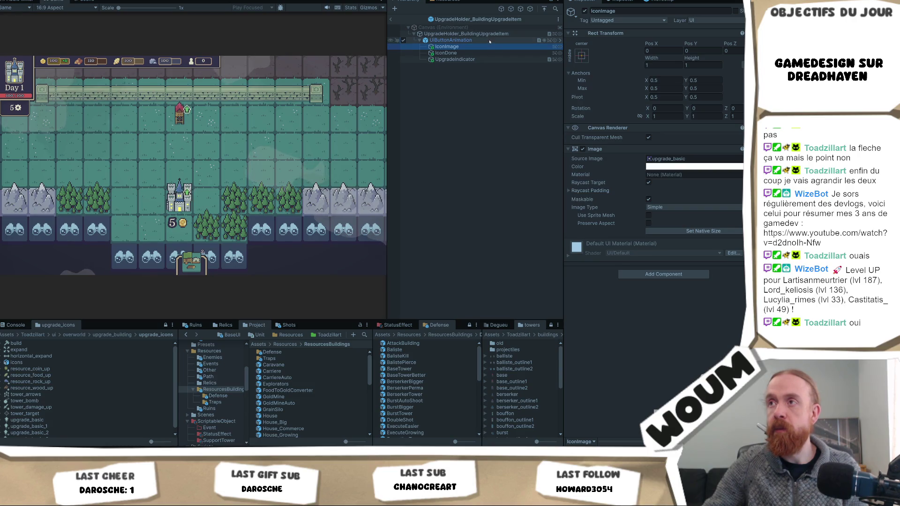
Step: Set resource_rock_up as the Upgrade Sprite of Carriere and CarriereAuto
click(287, 371)
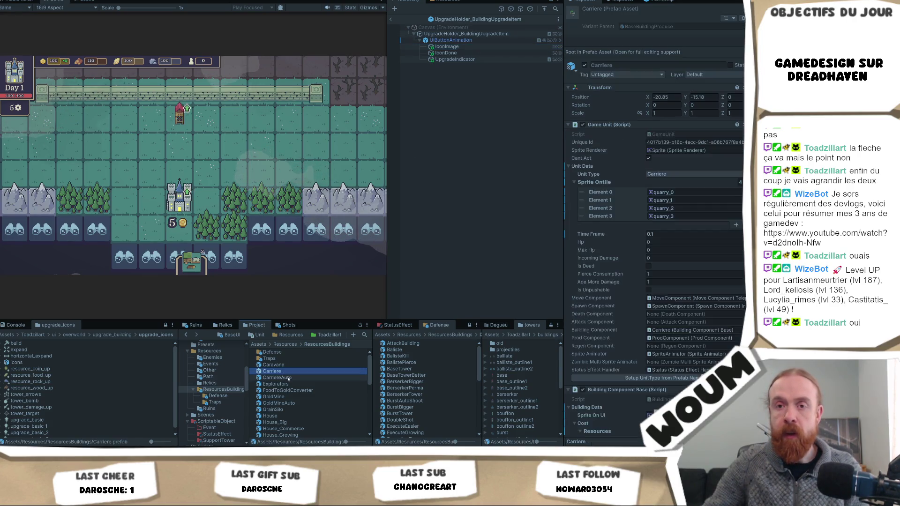
shift+click(277, 378)
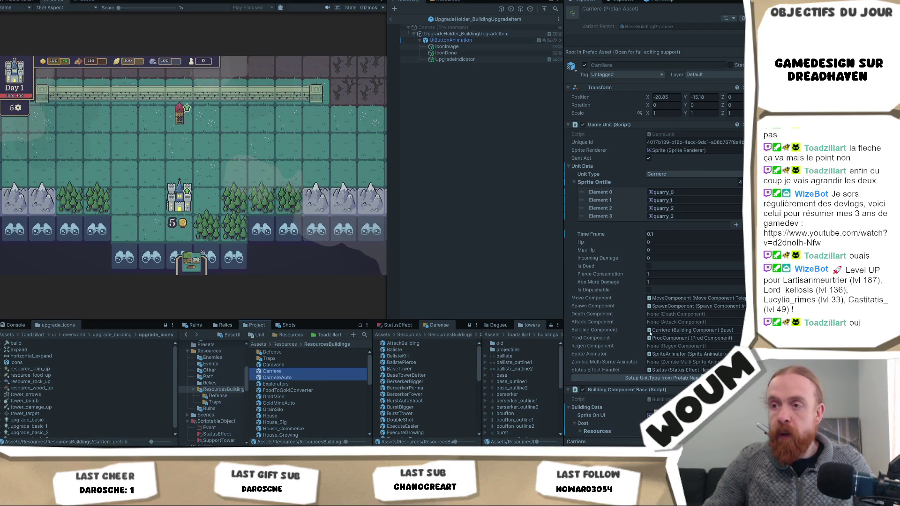
scroll(669, 329, down, 3)
scroll(670, 329, down, 5)
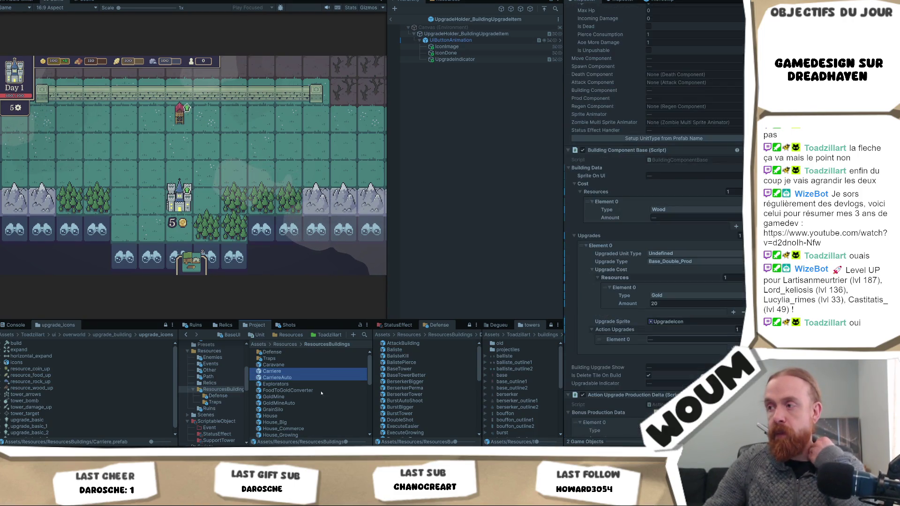
mouse_move(64, 378)
mouse_down()
mouse_move(328, 375)
mouse_move(696, 321)
mouse_up()
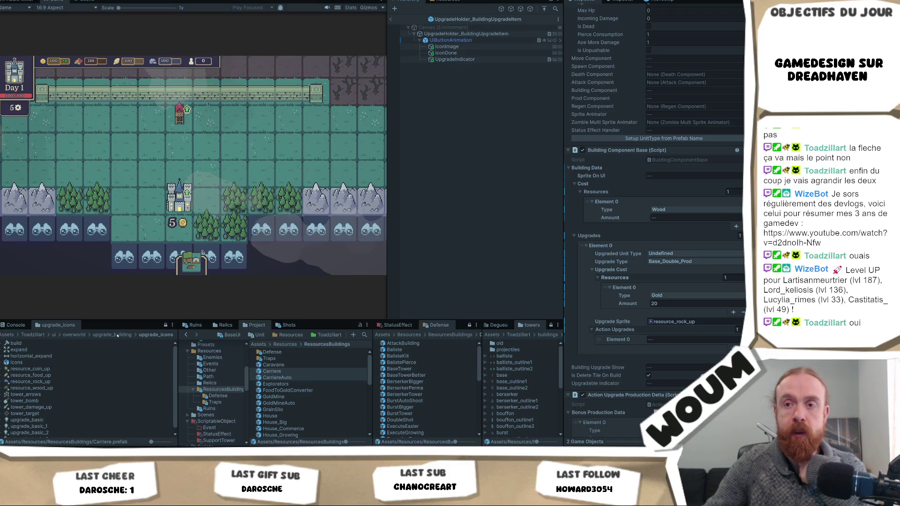
Step: Delete the old icons folder and open the upgrade_icons folder
click(113, 335)
click(45, 344)
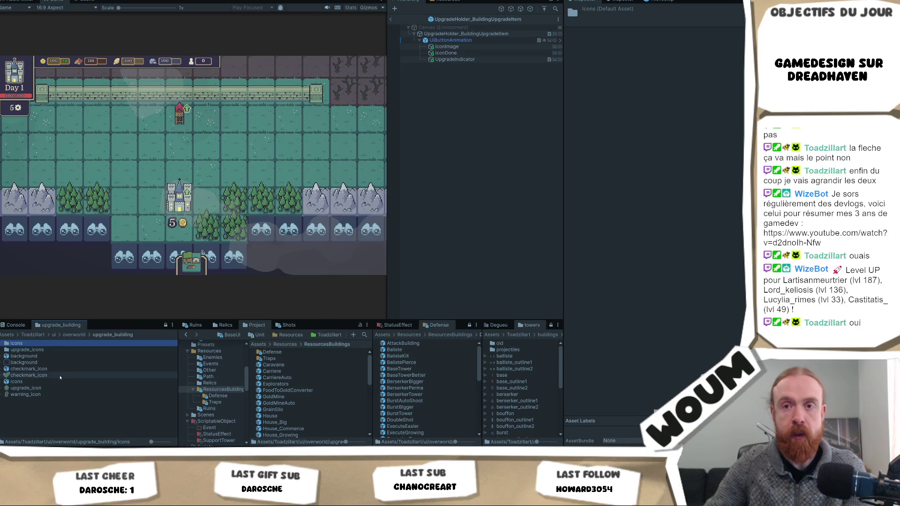
key(Delete)
key(Return)
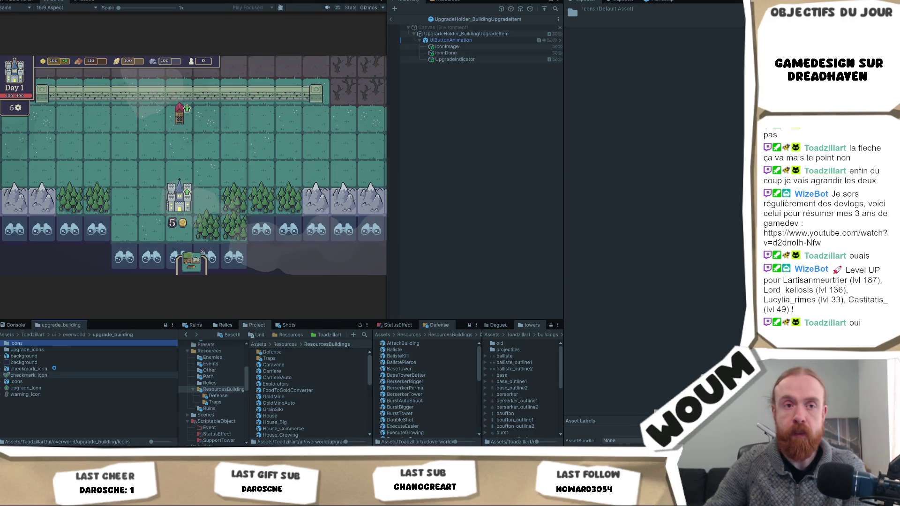
double_click(60, 344)
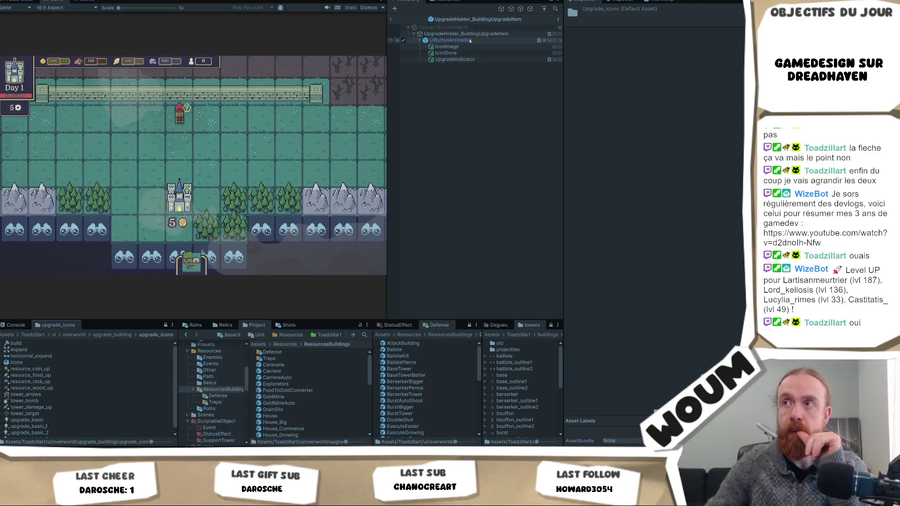
Step: Drag upgrade_basic into IconImage's Source Image field
click(447, 46)
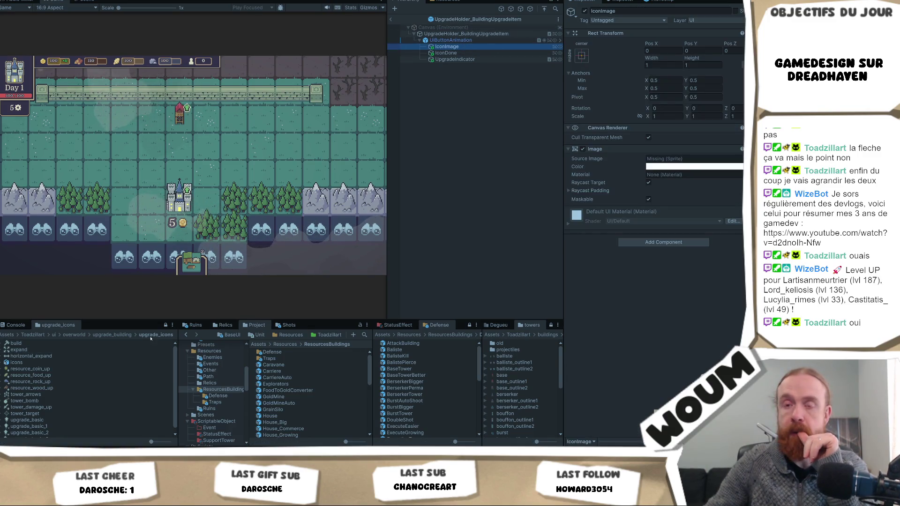
click(648, 220)
mouse_move(649, 221)
mouse_down()
mouse_move(679, 162)
mouse_move(693, 158)
mouse_up()
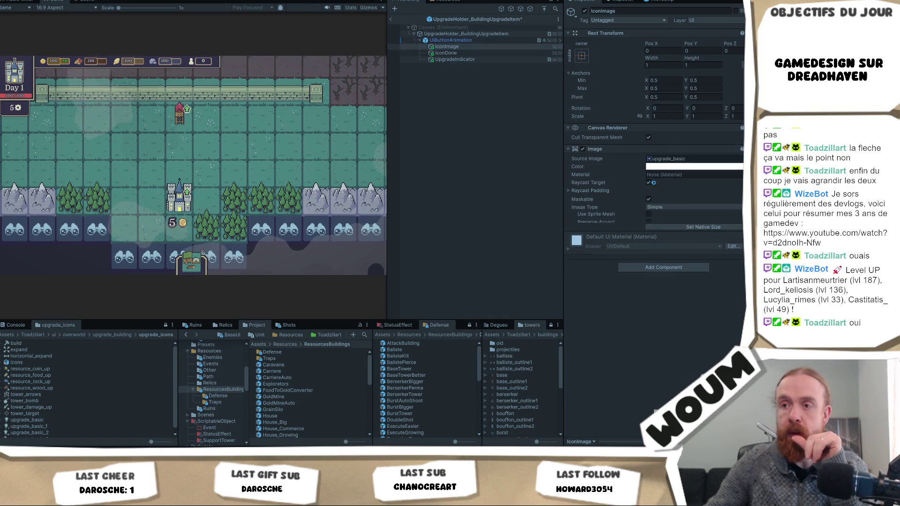
click(298, 397)
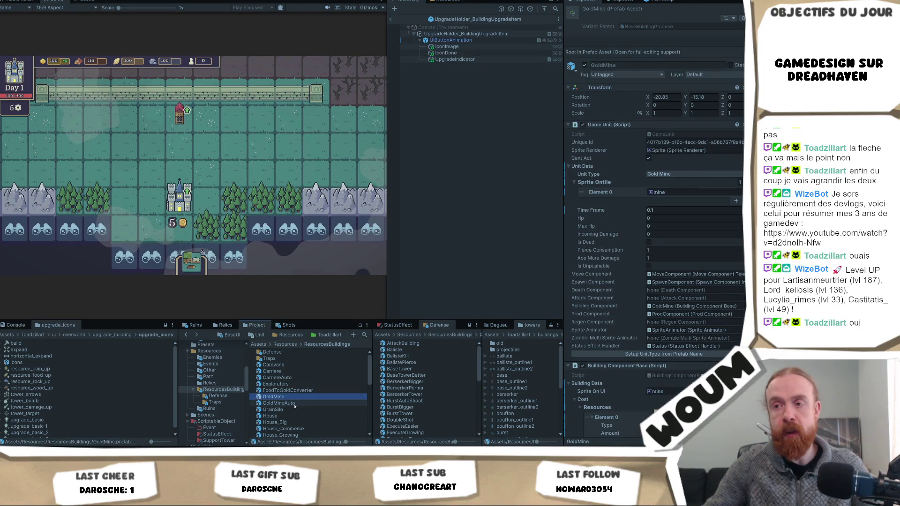
Step: Give GoldMine and GoldMineAuto the coin icon as their Upgrade Sprite
ctrl+click(295, 404)
scroll(656, 234, down, 5)
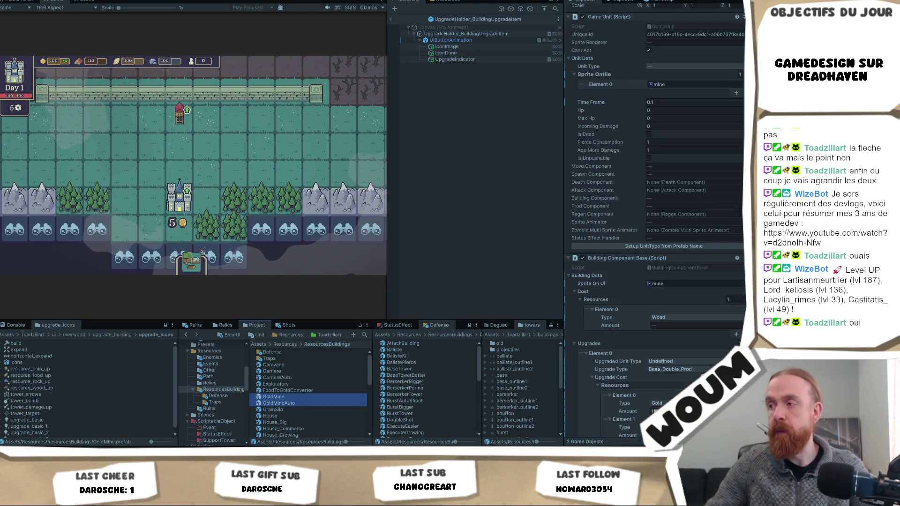
scroll(656, 235, down, 3)
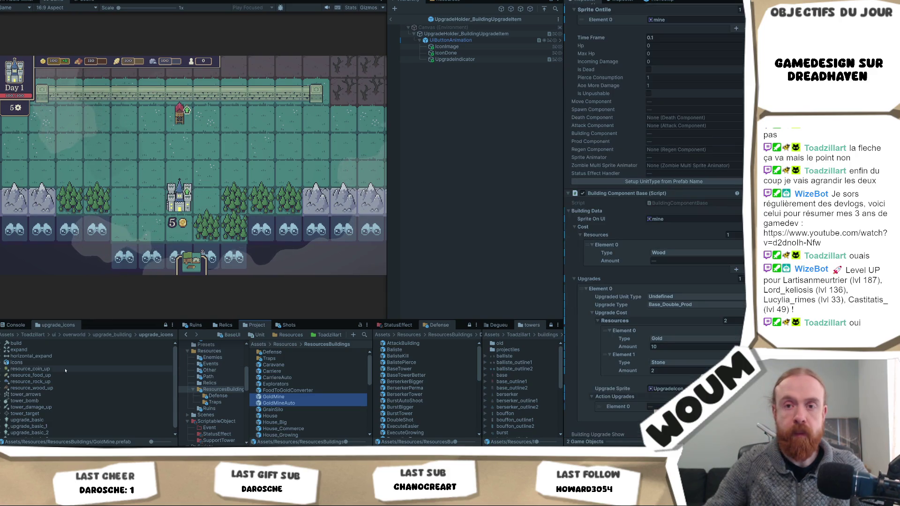
click(675, 374)
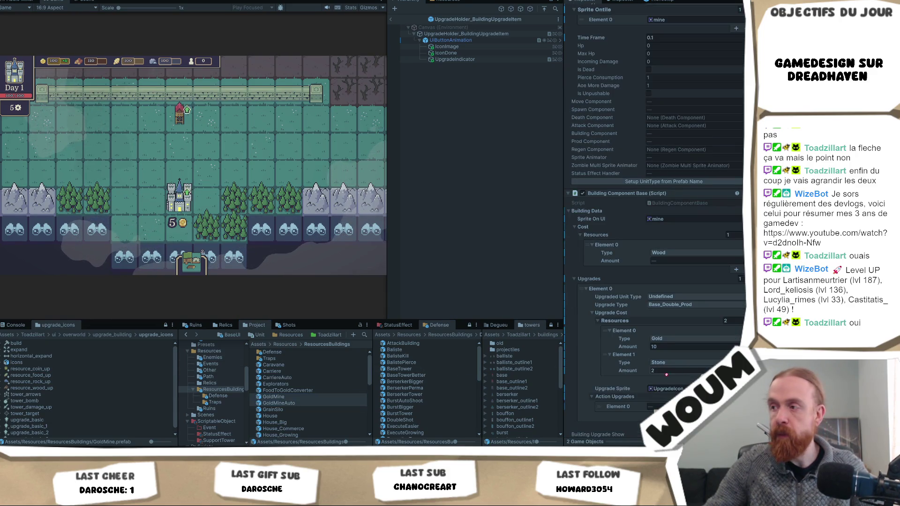
click(665, 389)
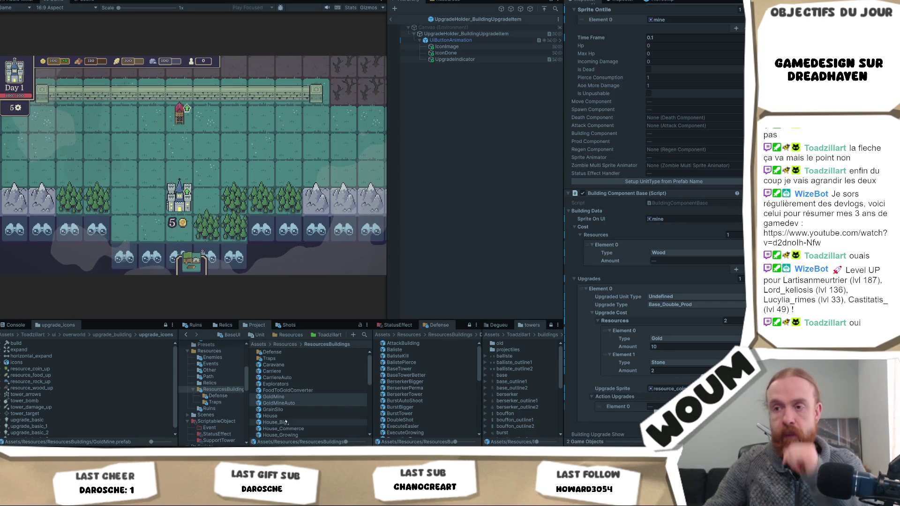
Step: Select all house prefabs from House to House_Wood_wood
click(305, 416)
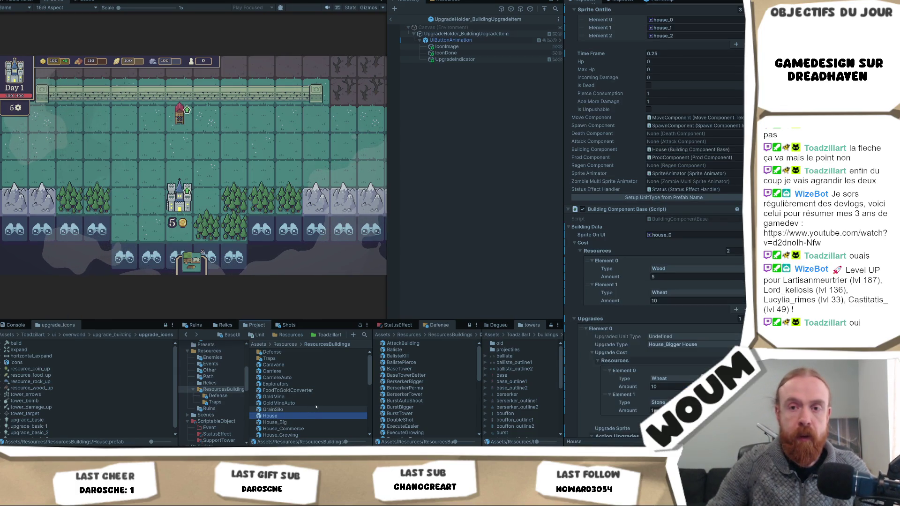
scroll(335, 407, down, 2)
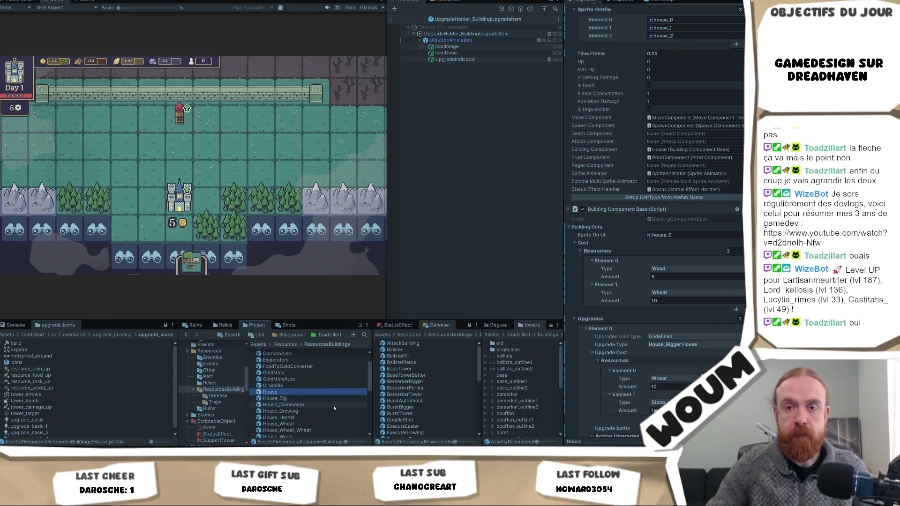
scroll(334, 408, down, 2)
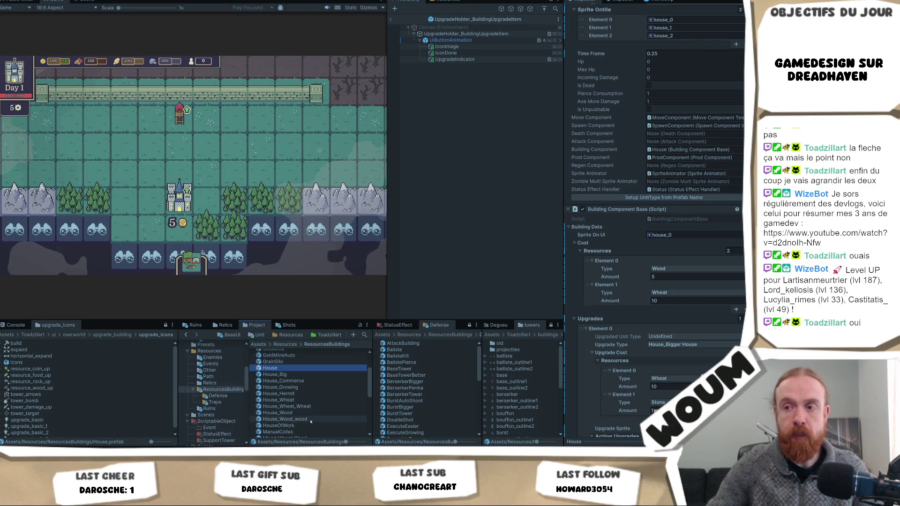
shift+click(323, 419)
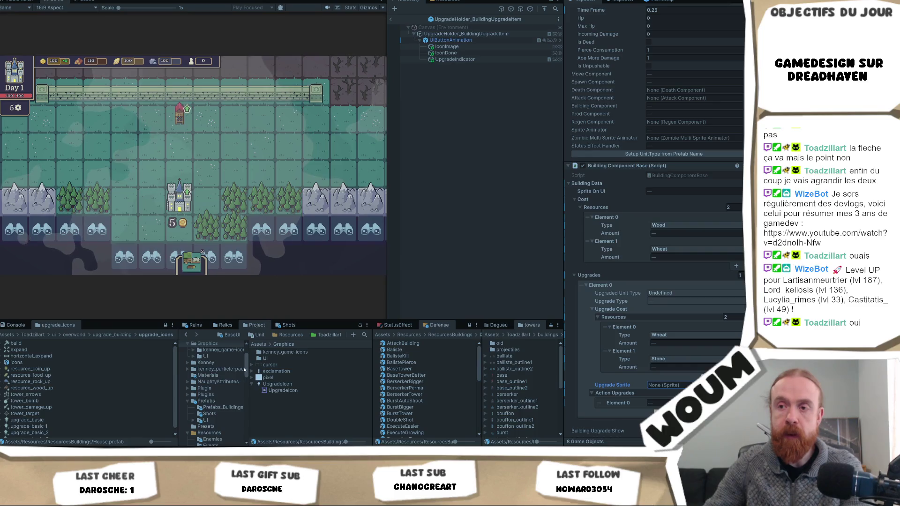
Step: Review the upgrade data of House, House_Big, House_Growing and House_Hermit
click(291, 335)
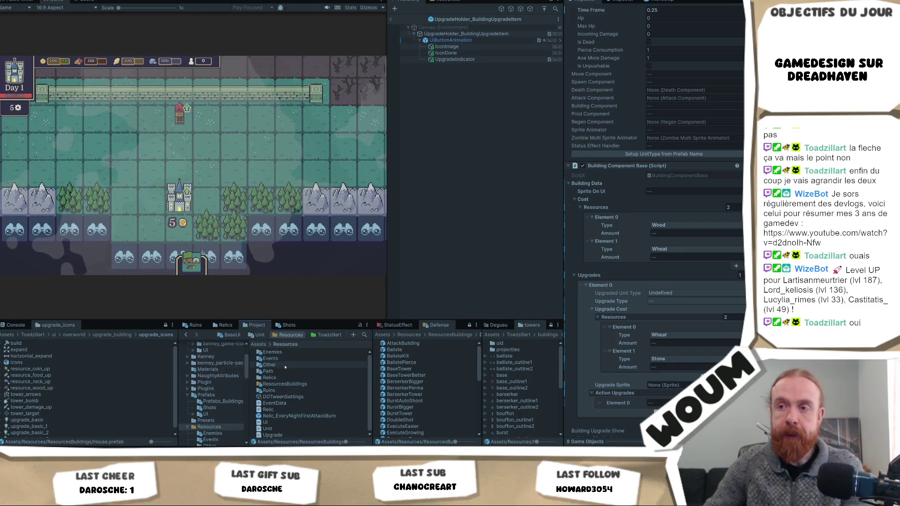
double_click(278, 385)
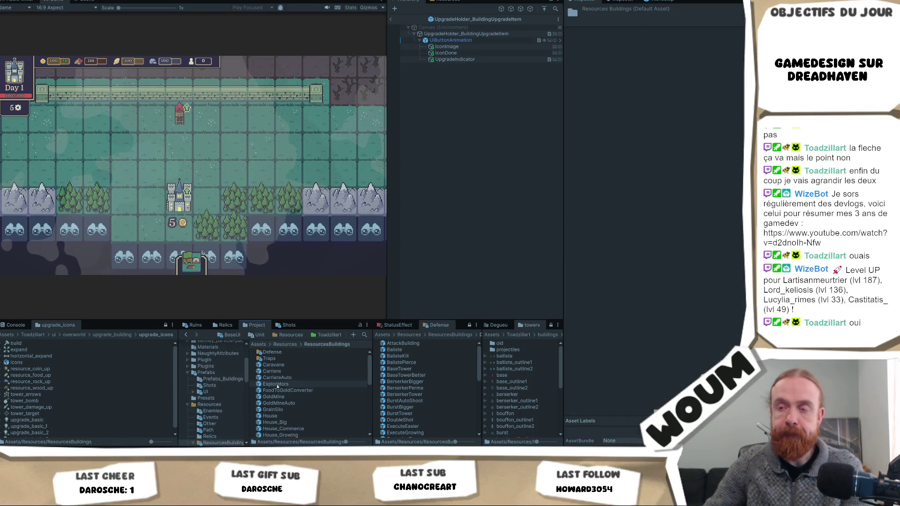
click(291, 417)
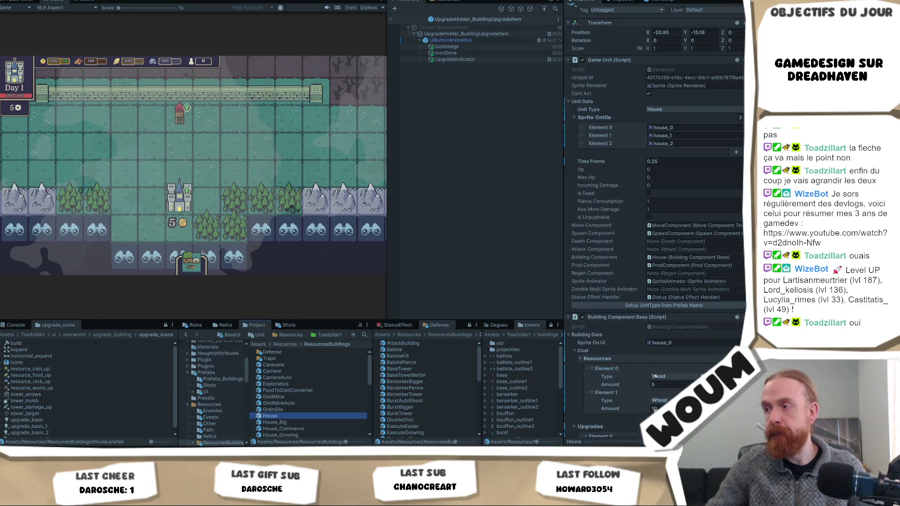
scroll(656, 281, down, 5)
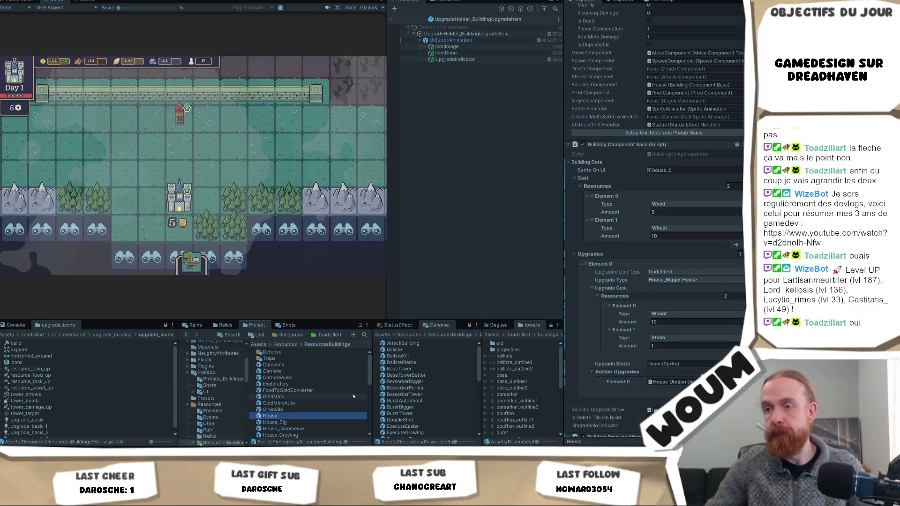
scroll(324, 399, down, 3)
click(300, 374)
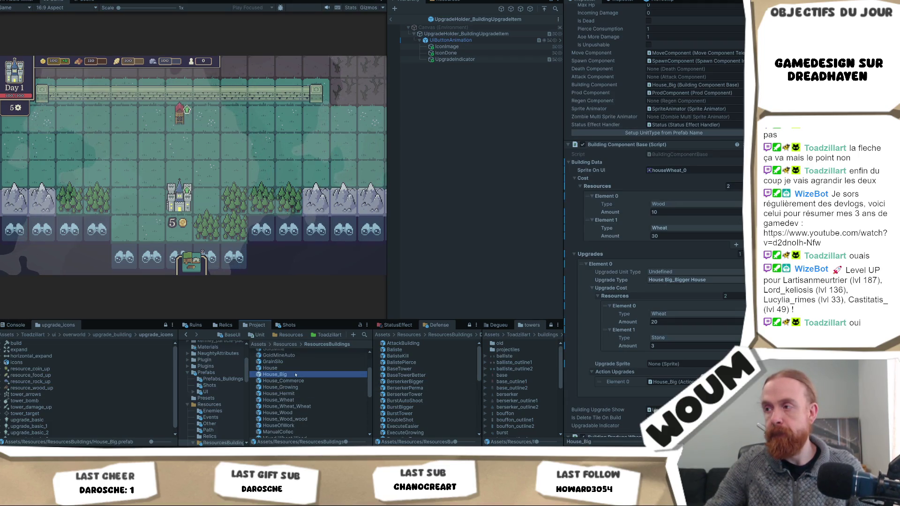
click(302, 388)
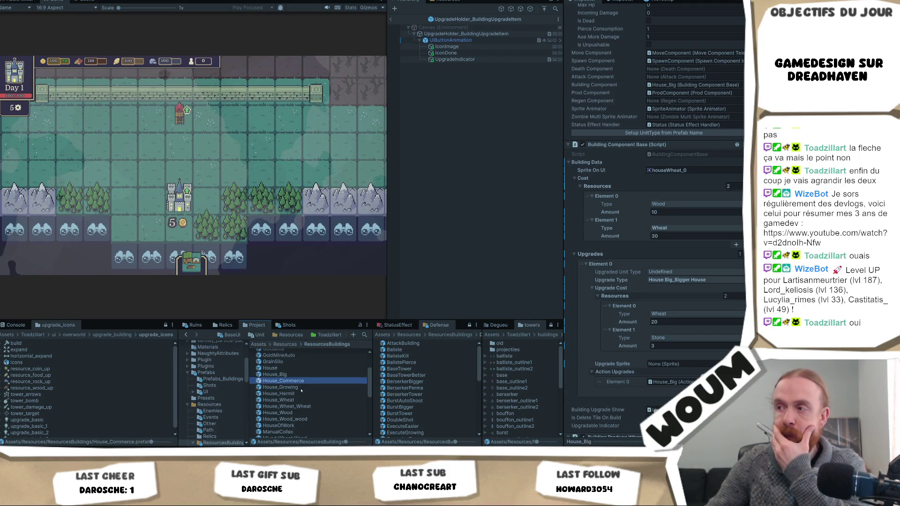
click(301, 394)
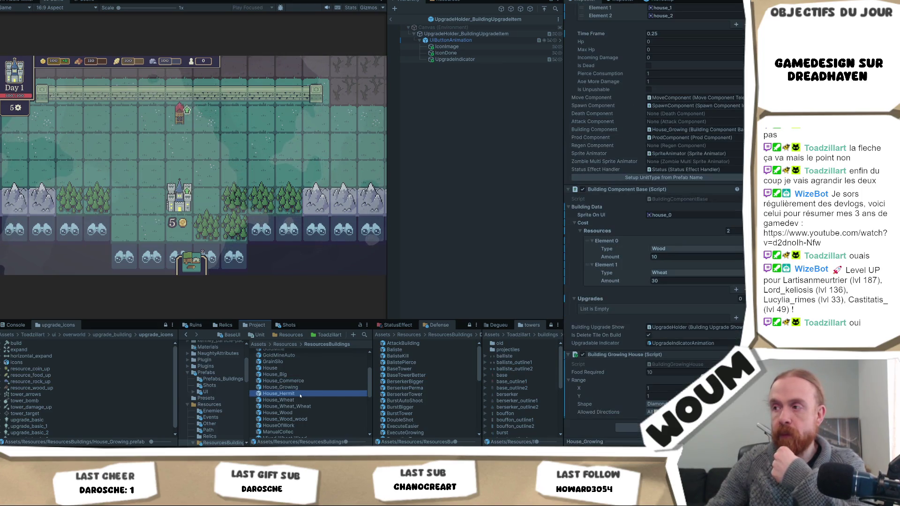
Step: Scroll down and inspect the WindMillAuto and WindMill prefabs
scroll(300, 396, down, 2)
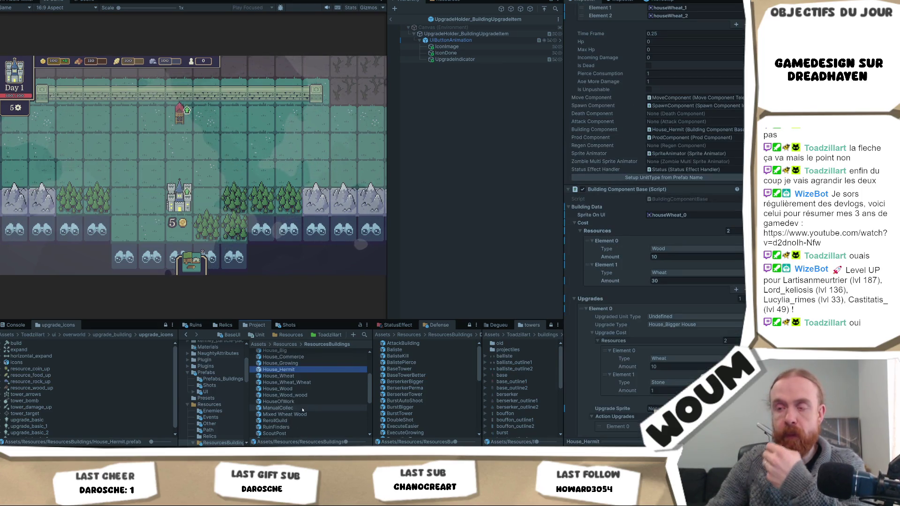
scroll(302, 411, down, 2)
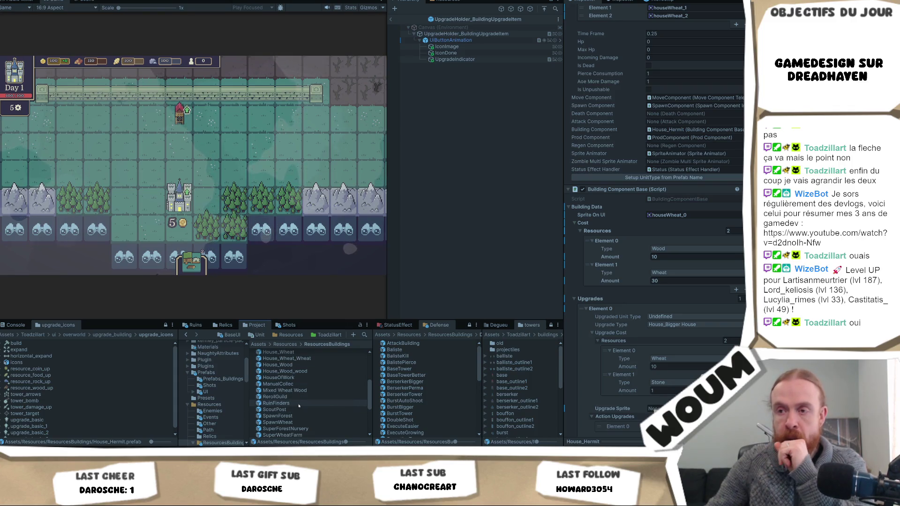
scroll(302, 417, down, 2)
scroll(298, 410, down, 2)
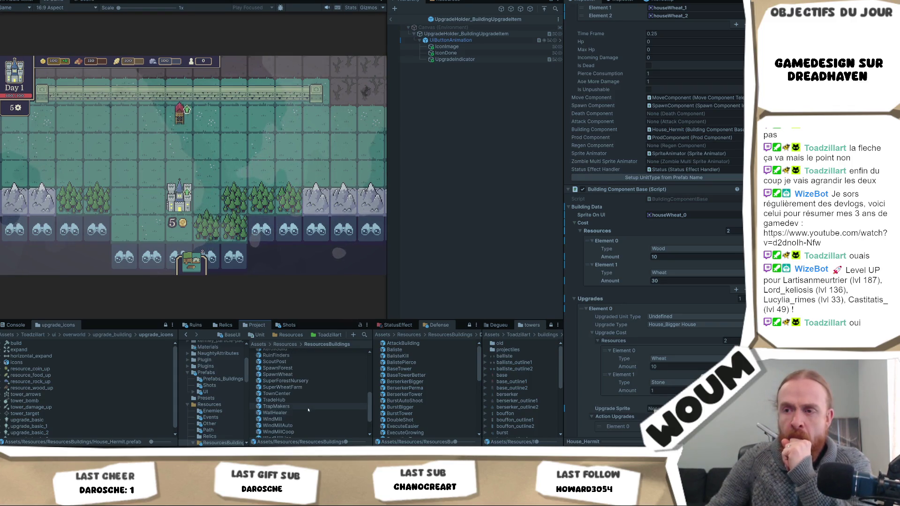
scroll(295, 404, down, 2)
click(295, 402)
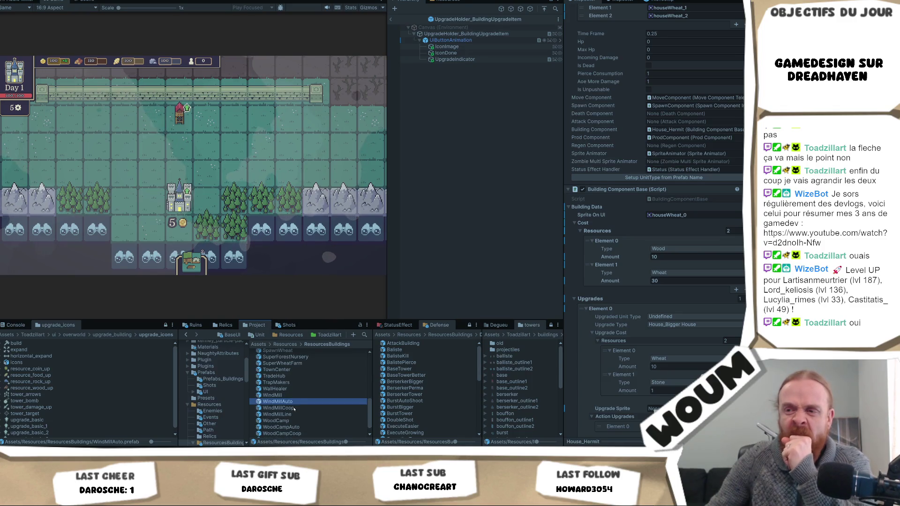
click(296, 396)
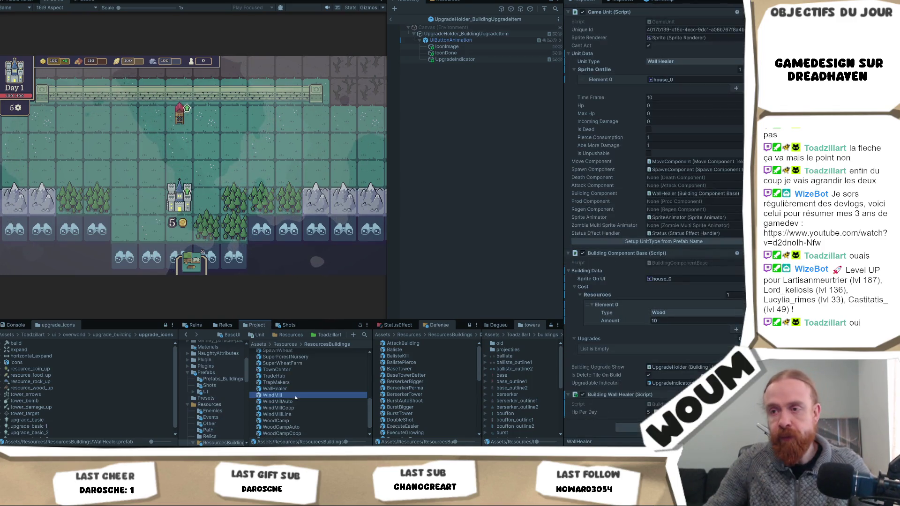
Step: Set the four WindMill prefabs' Upgrade Sprite to resource_food_up
shift+click(295, 414)
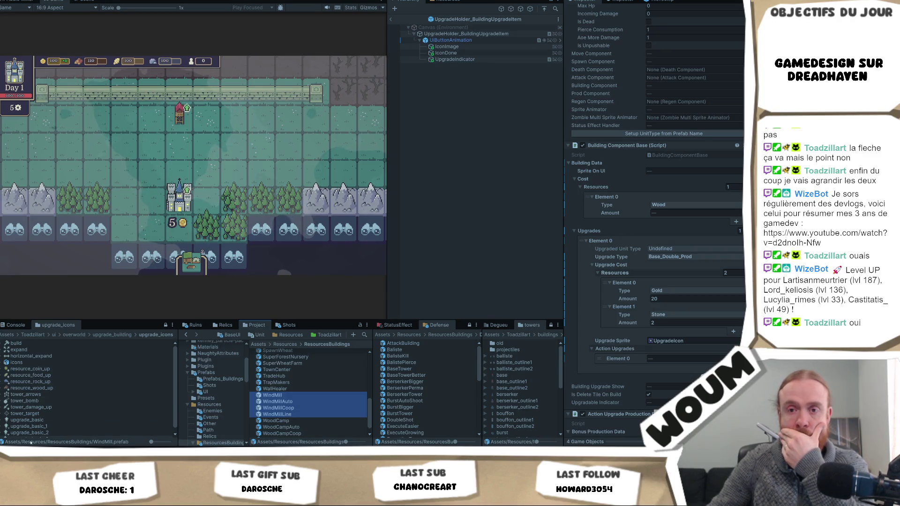
drag(40, 420, 697, 343)
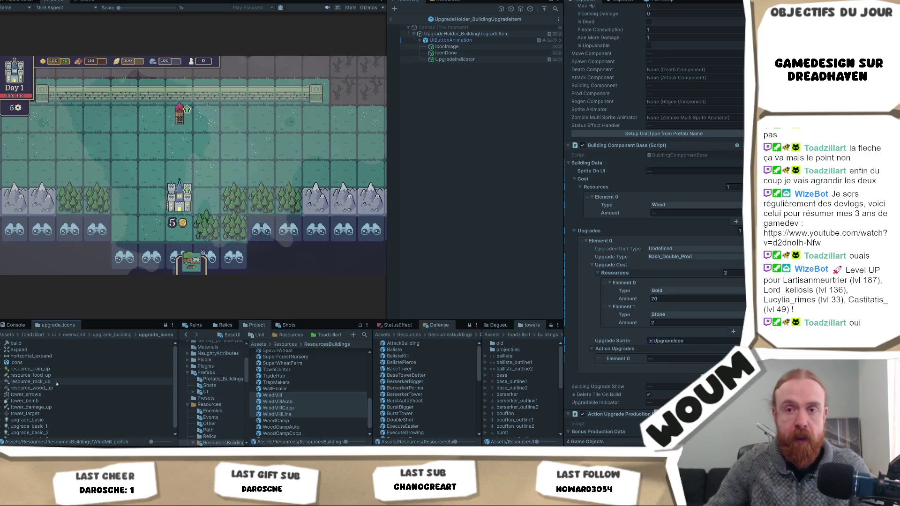
mouse_move(34, 375)
mouse_down()
mouse_move(305, 403)
mouse_move(610, 347)
mouse_move(694, 341)
mouse_up()
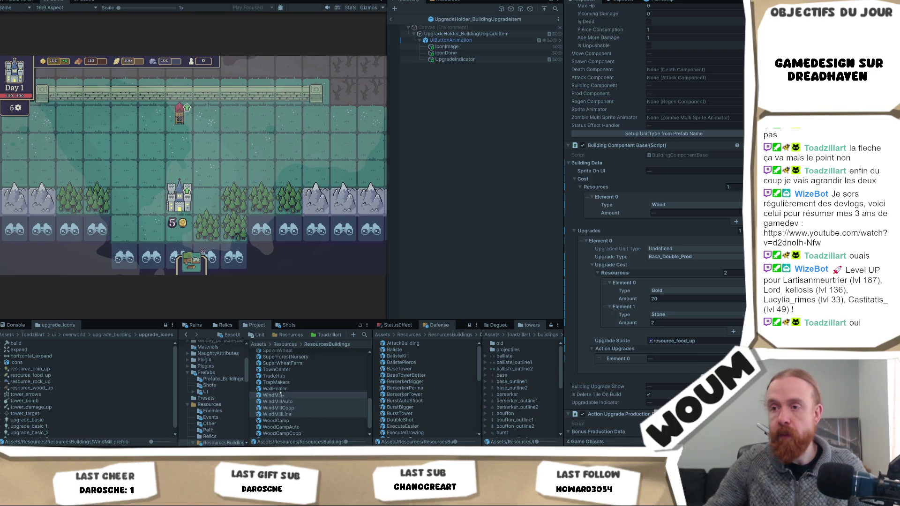
Step: Set the four WoodCamp prefabs' Upgrade Sprite to resource_wood_up
scroll(285, 422, down, 1)
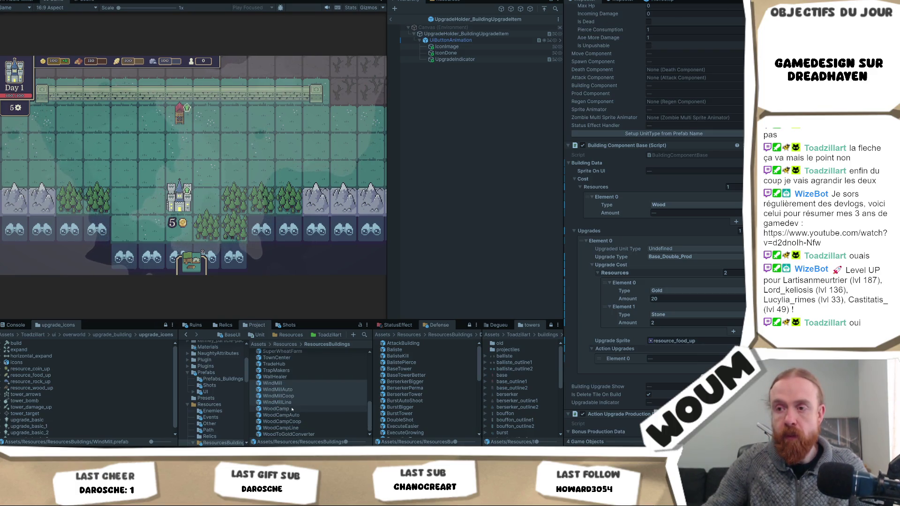
click(277, 409)
shift+click(281, 428)
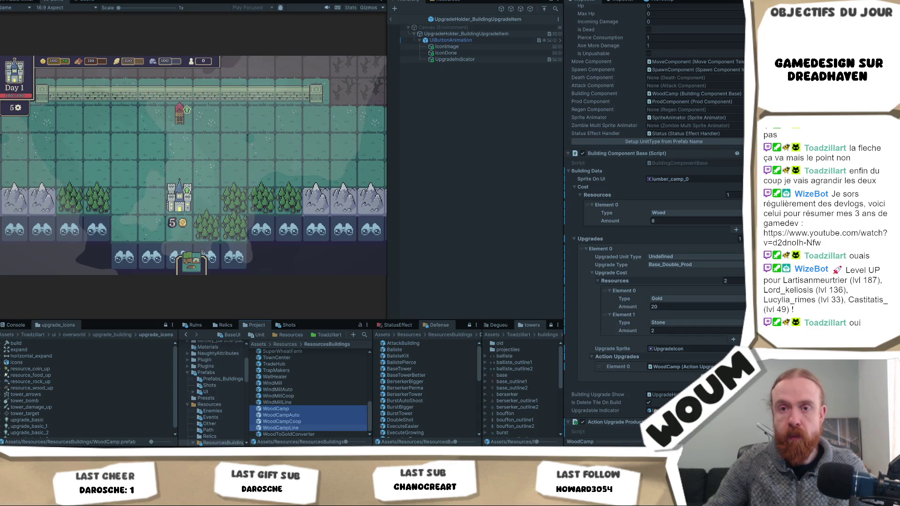
drag(41, 388, 676, 348)
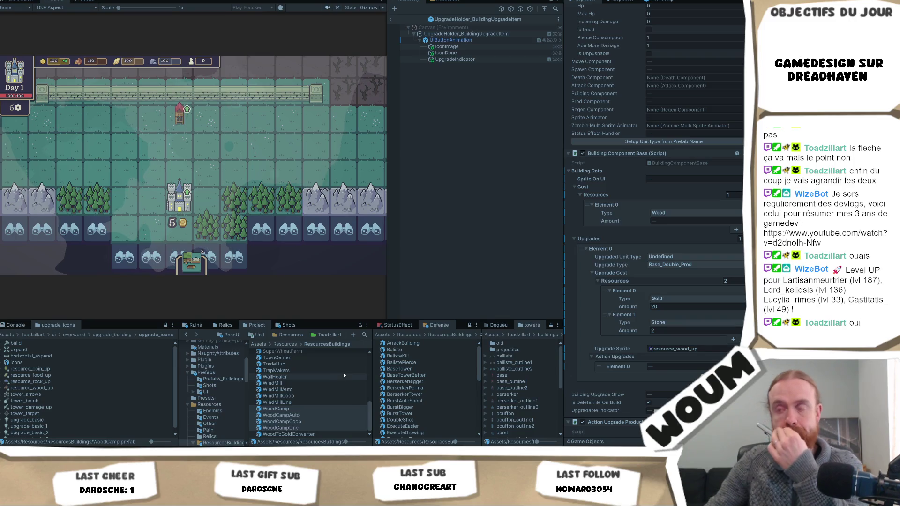
scroll(337, 380, up, 10)
double_click(338, 355)
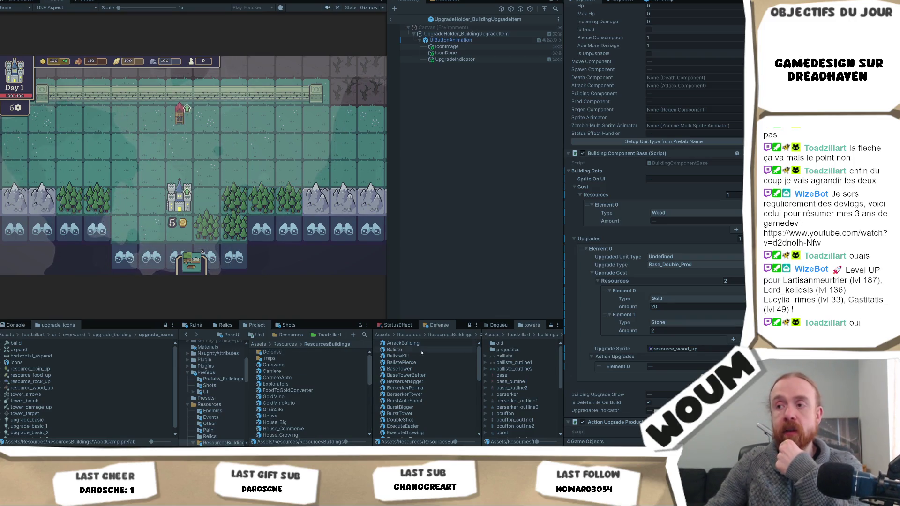
Step: Select all Defense prefabs from Baliste through WallVertical and drag the panel divider up to enlarge the asset panels
click(450, 350)
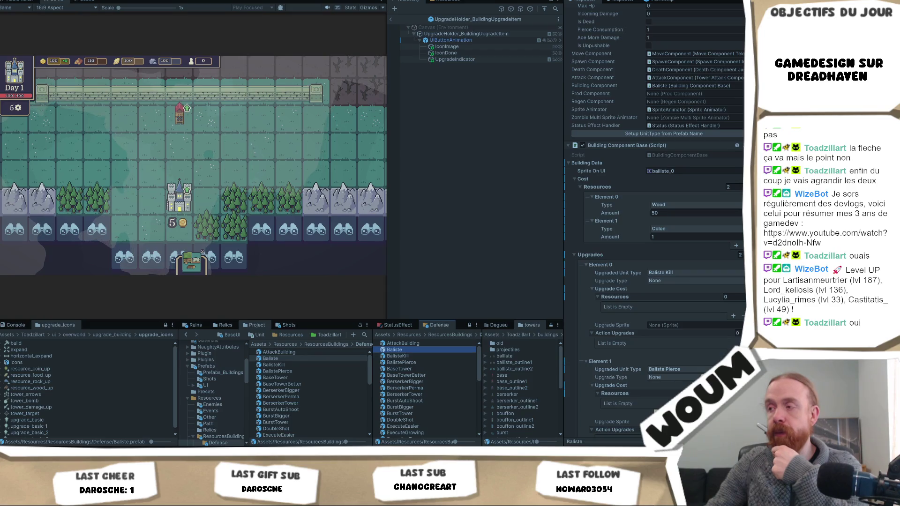
scroll(656, 234, down, 3)
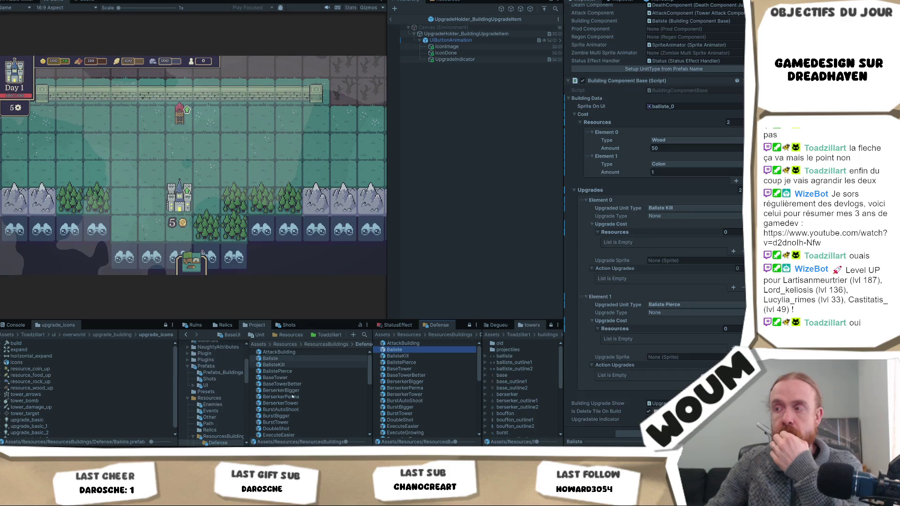
click(429, 356)
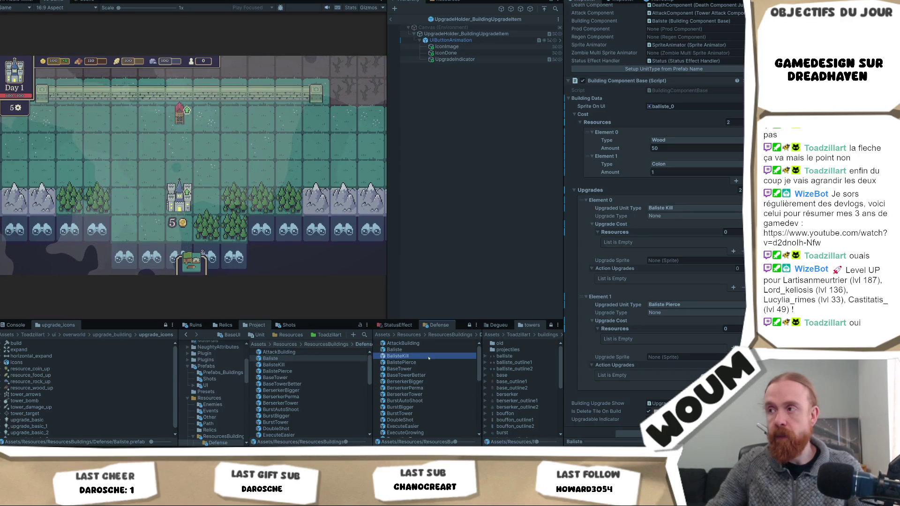
key(Down)
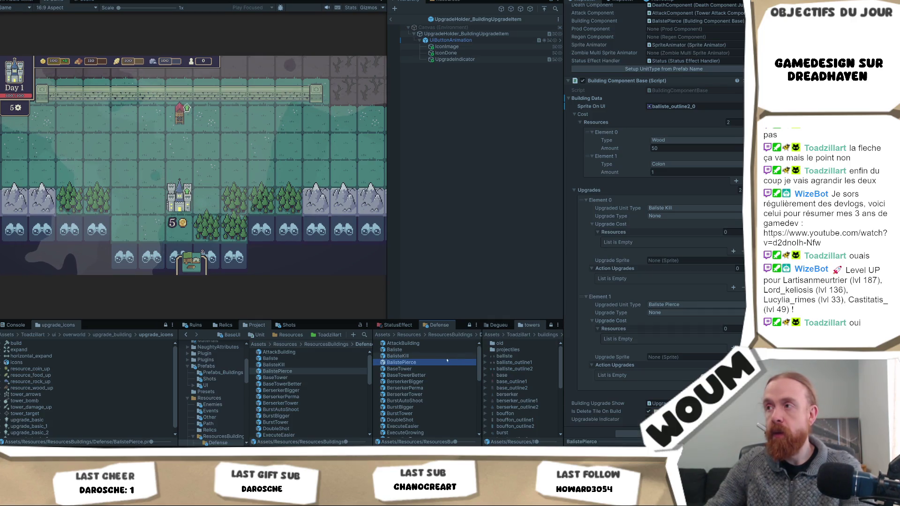
ctrl+click(415, 356)
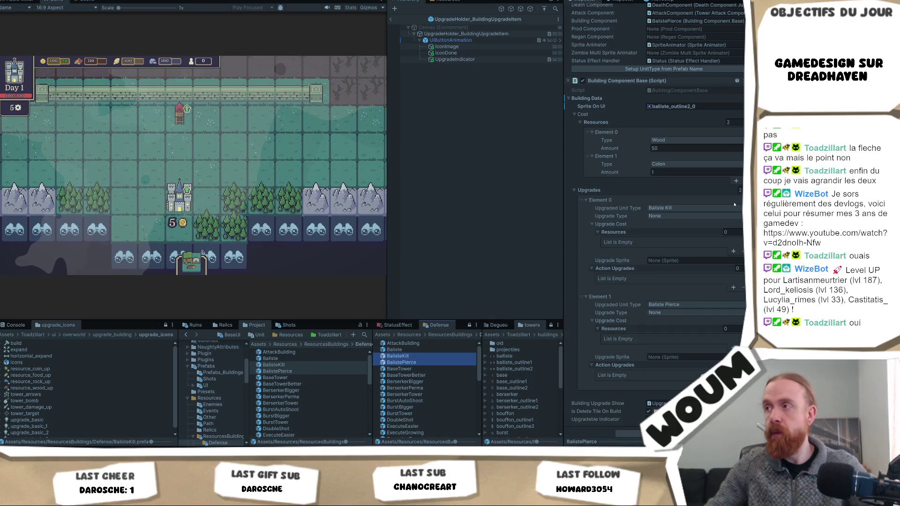
click(396, 350)
scroll(426, 420, down, 3)
scroll(424, 420, down, 5)
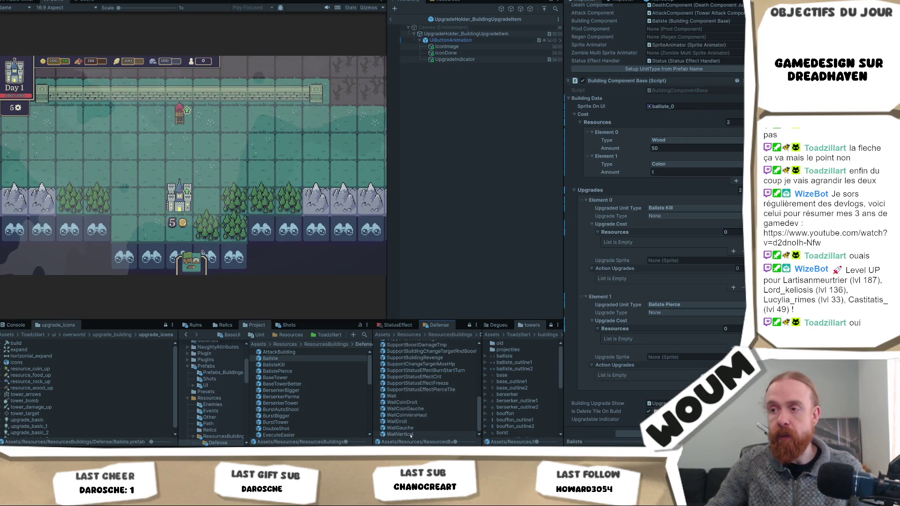
shift+click(412, 434)
drag(446, 321, 446, 223)
Step: Select the Defense prefabs from BalisteKill through MineTower as one group
click(410, 313)
scroll(412, 263, up, 3)
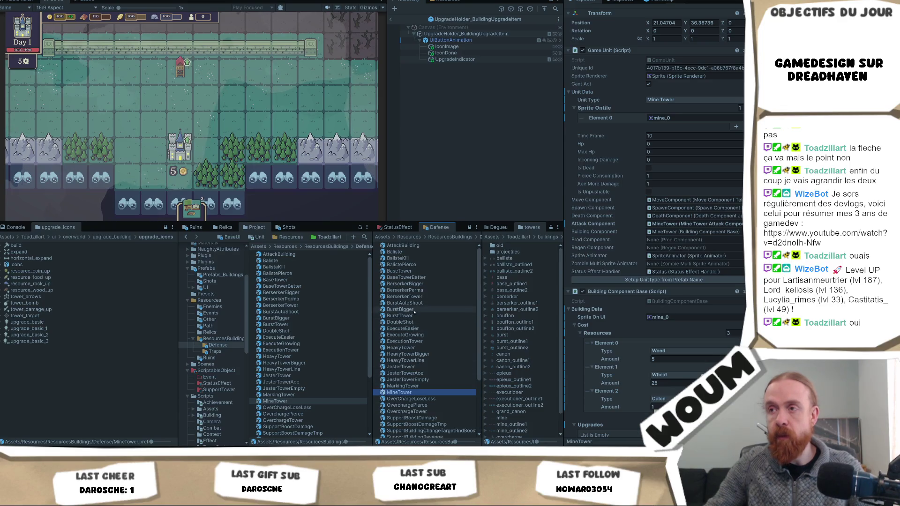
shift+click(412, 253)
shift+click(403, 258)
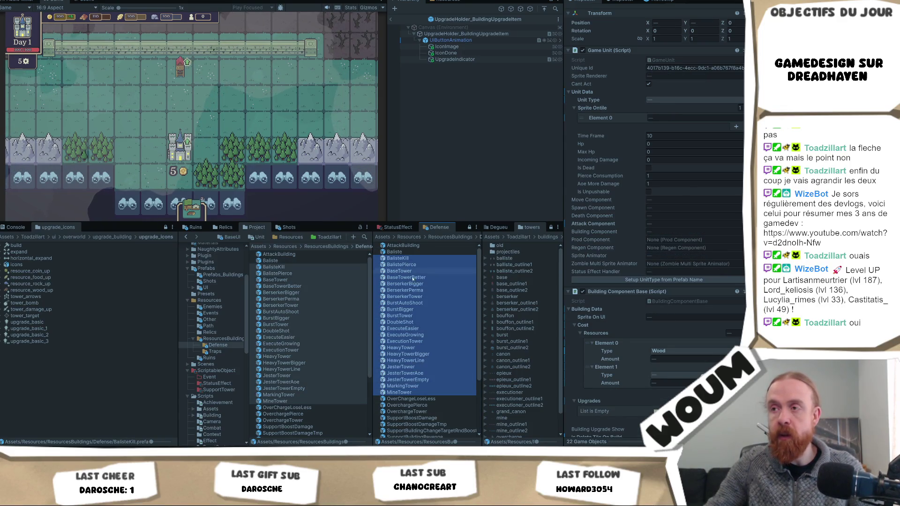
Step: Deselect BaseTower, BerserkerTower, DoubleShot, BurstTower, ExecutionTower, HeavyTower, MineTower and MarkingTower, then add an Upgrades entry
ctrl+click(410, 272)
ctrl+click(418, 298)
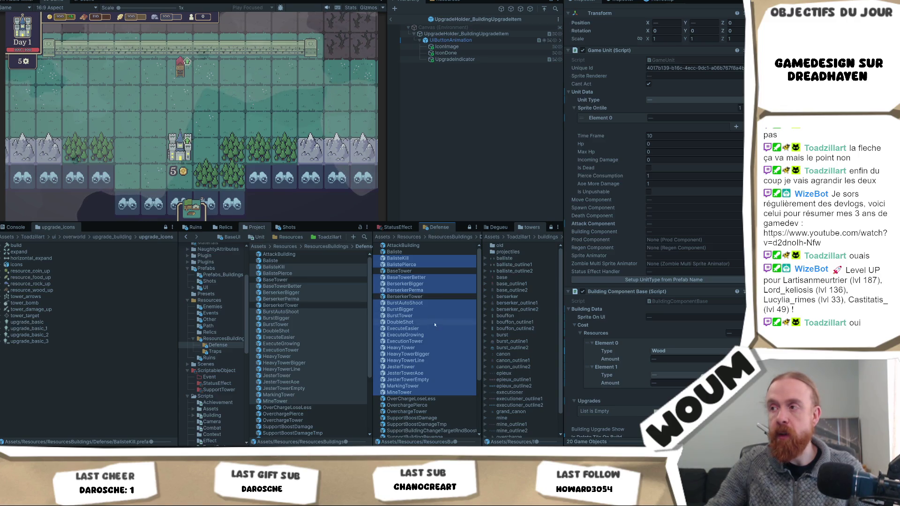
ctrl+click(420, 323)
ctrl+click(427, 317)
ctrl+click(422, 341)
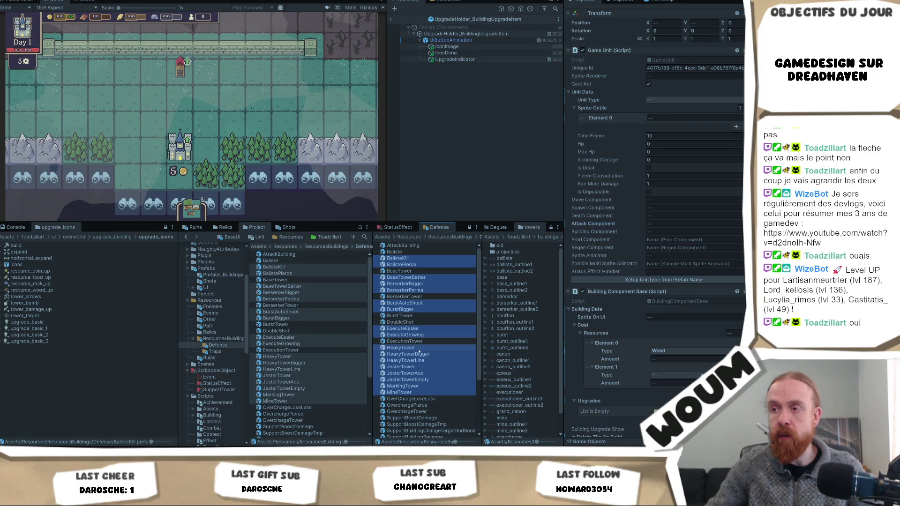
ctrl+click(420, 348)
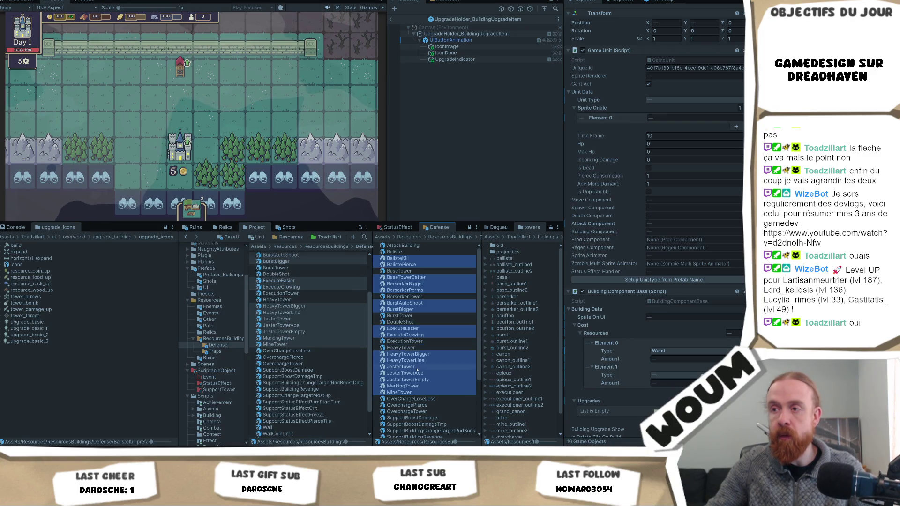
ctrl+click(414, 393)
ctrl+click(414, 386)
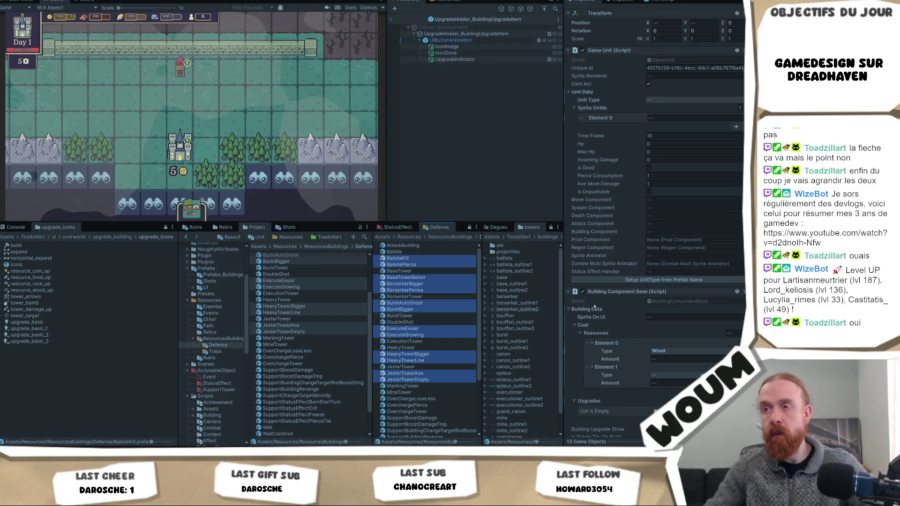
scroll(656, 281, down, 2)
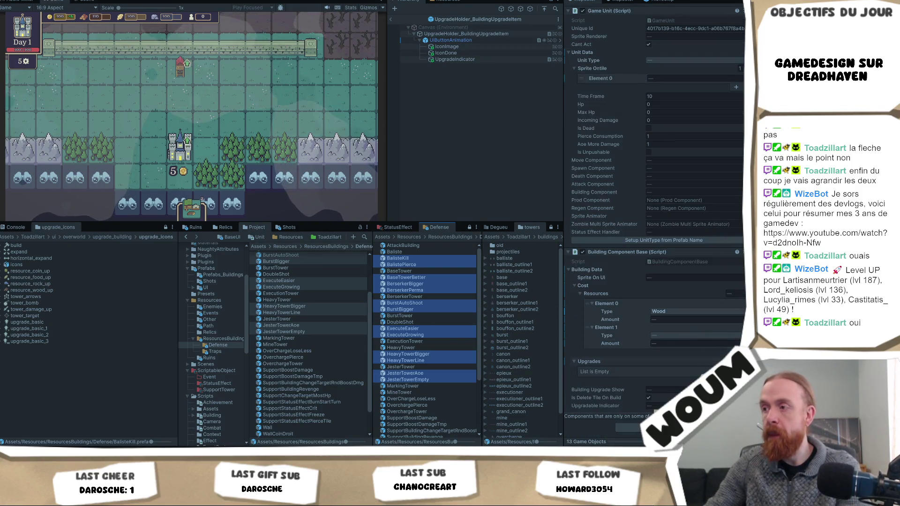
click(657, 361)
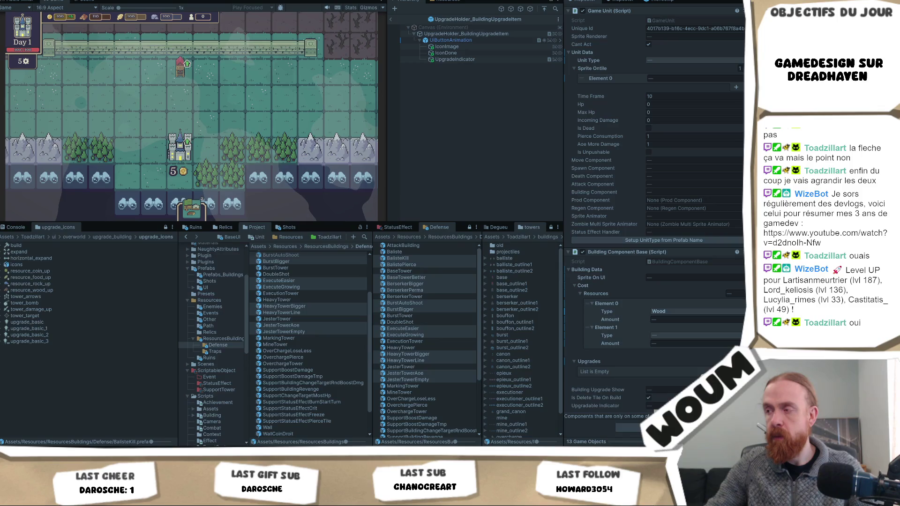
click(736, 380)
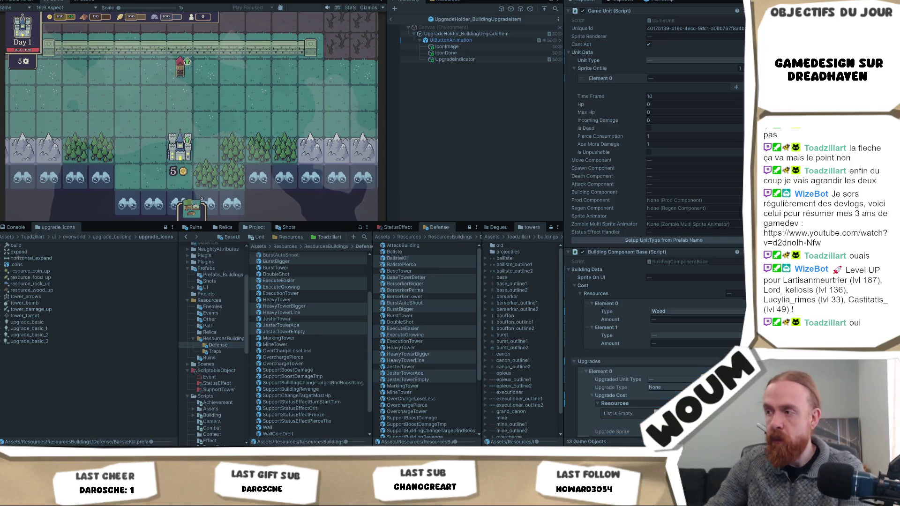
Step: Undo the added upgrade, then select Baliste, BaseTower, BerserkerTower, BurstTower, ExecutionTower, HeavyTower, JesterTower and OverchargeTower
key(ctrl+z)
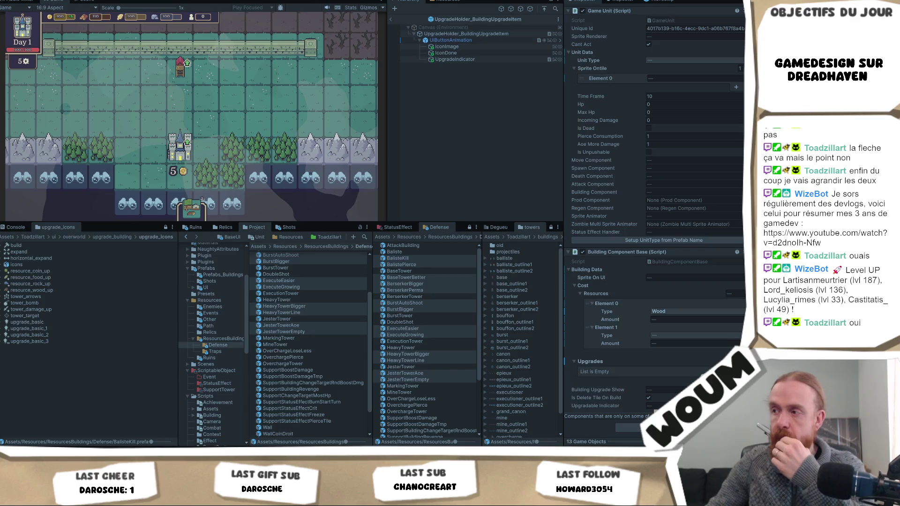
click(401, 252)
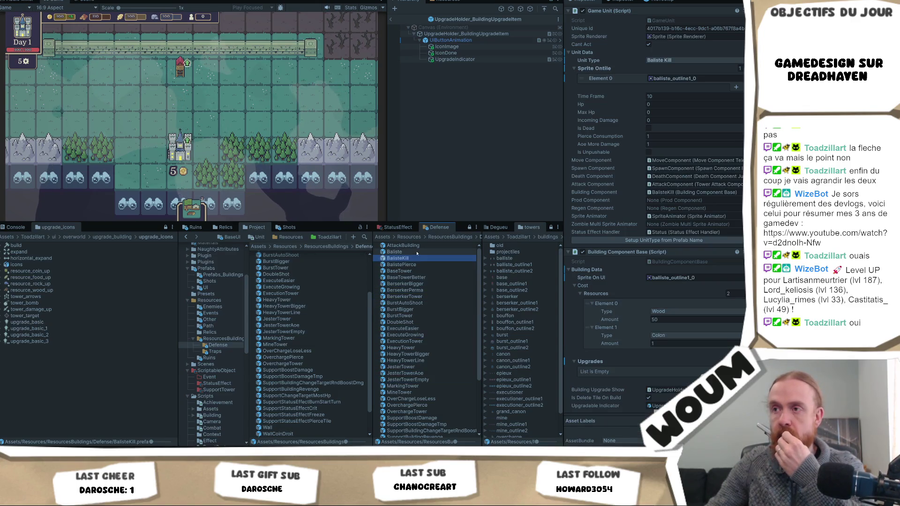
ctrl+click(399, 271)
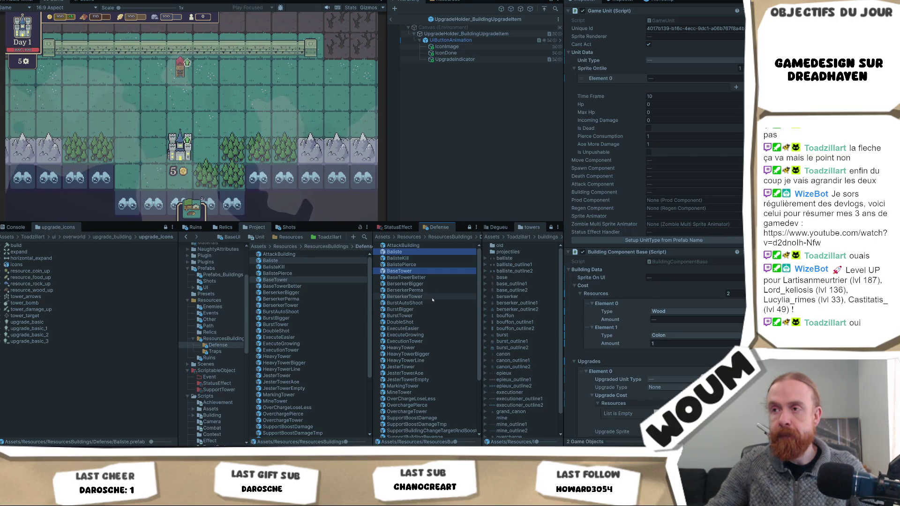
ctrl+click(432, 297)
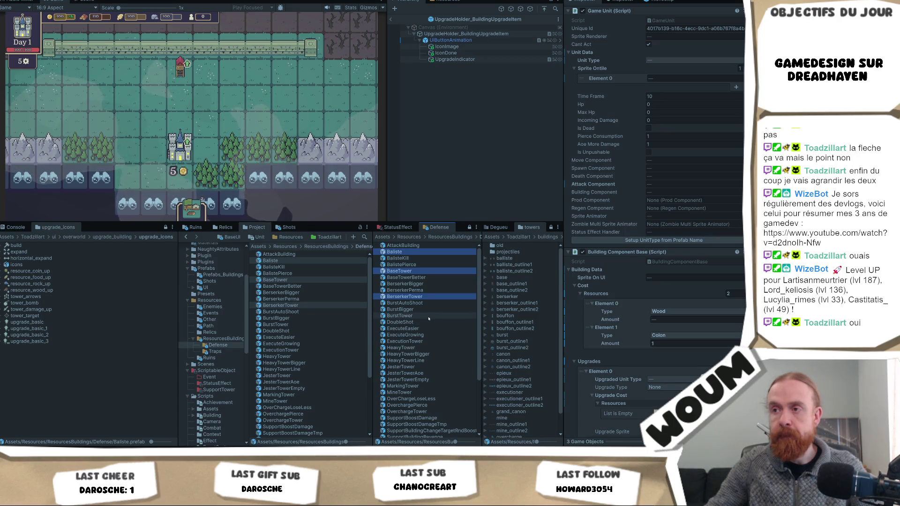
ctrl+click(430, 316)
ctrl+click(422, 342)
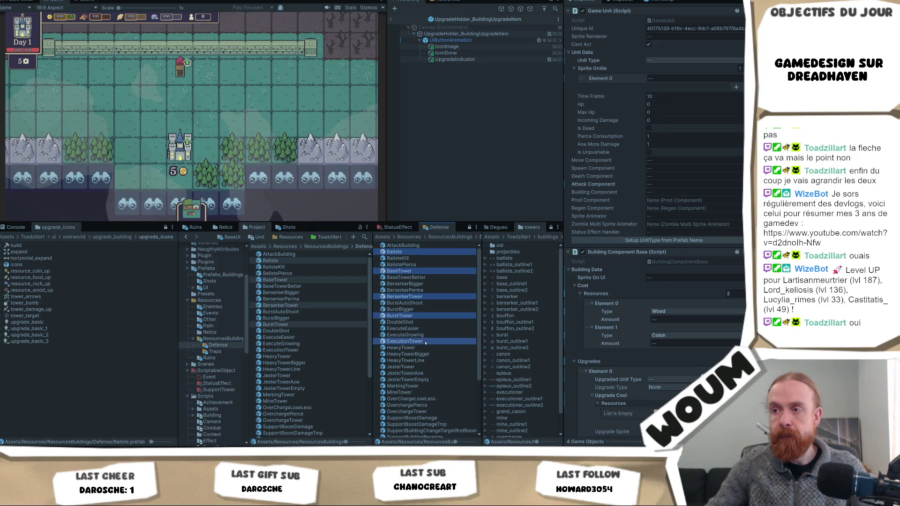
ctrl+click(420, 347)
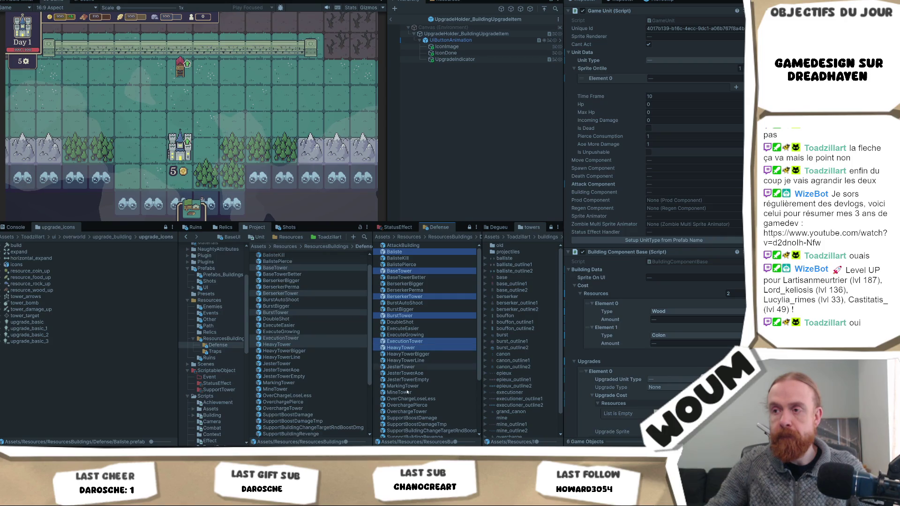
ctrl+click(419, 367)
ctrl+click(413, 412)
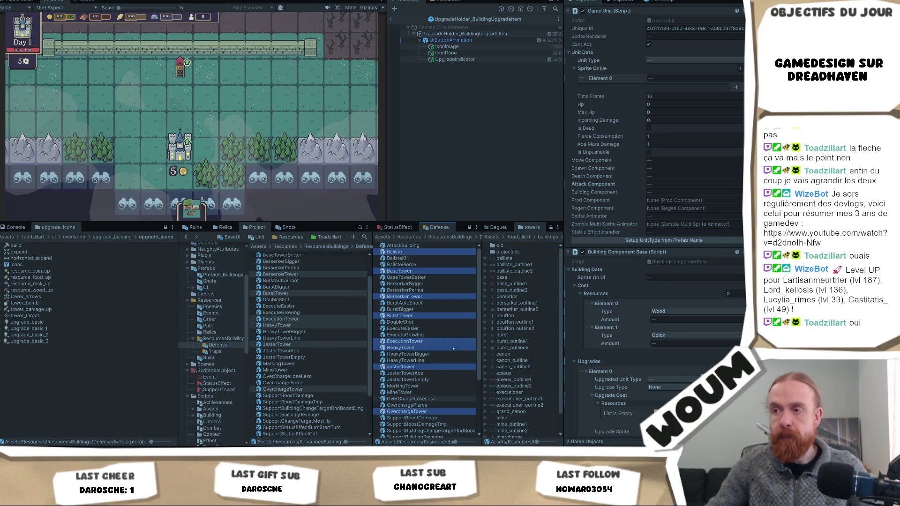
scroll(455, 340, down, 1)
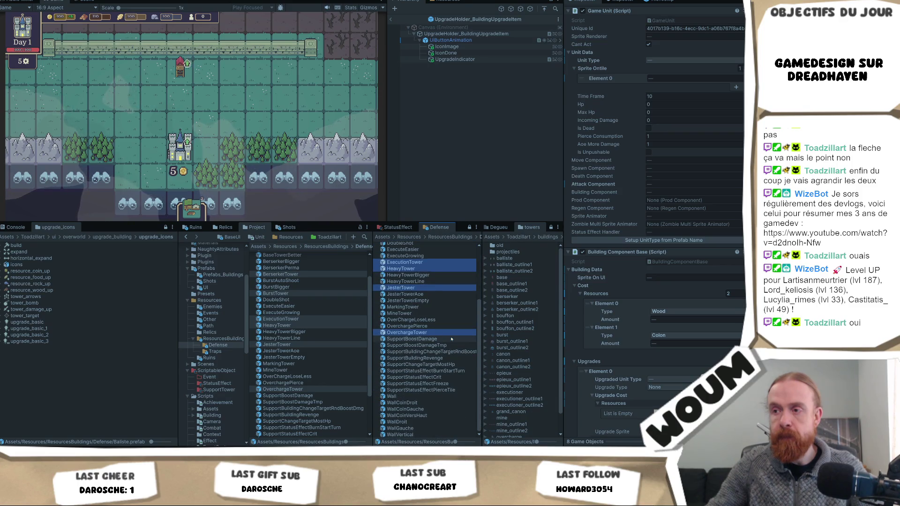
scroll(447, 347, up, 1)
scroll(691, 351, down, 3)
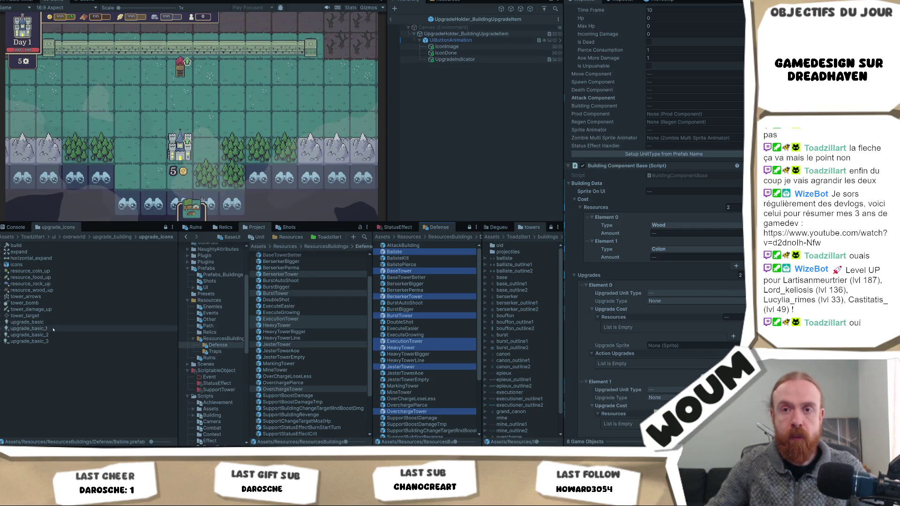
Step: Set Element 0's Upgrade Sprite to upgrade_basic_1 and Element 1's to upgrade_basic_2
click(681, 346)
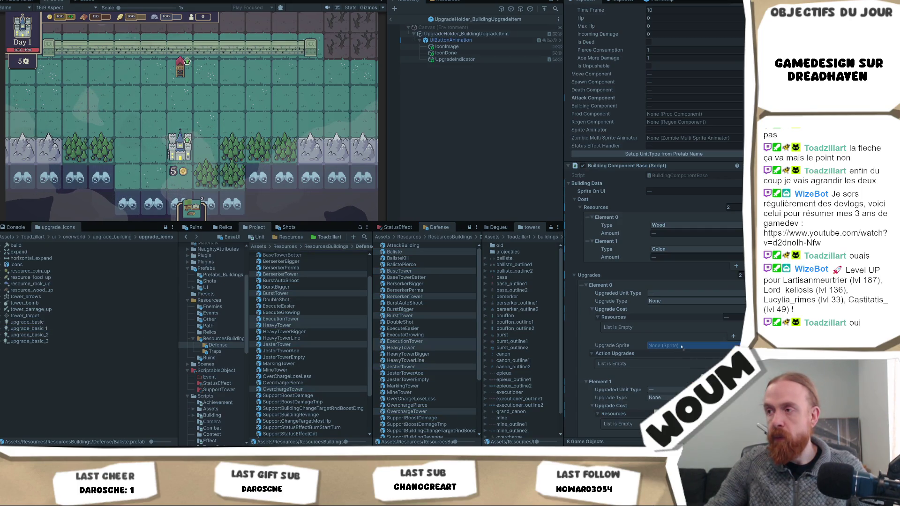
key(ctrl+v)
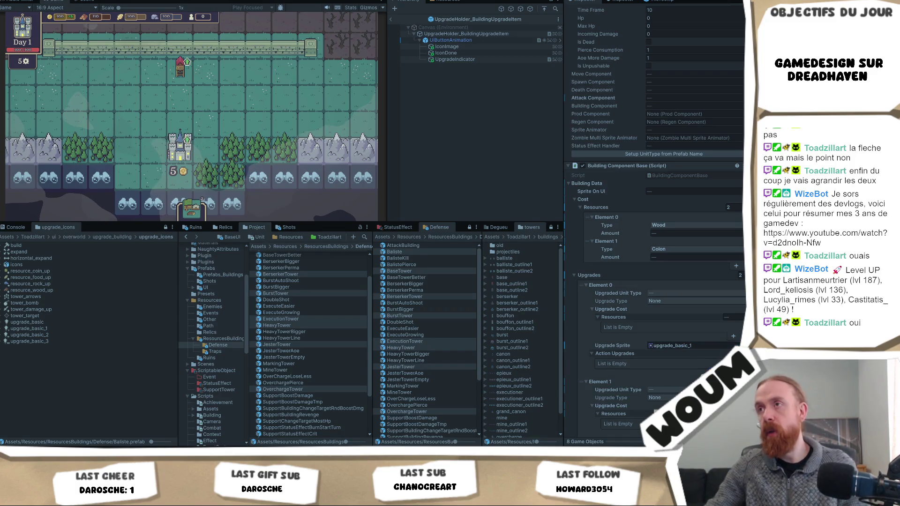
scroll(710, 369, down, 3)
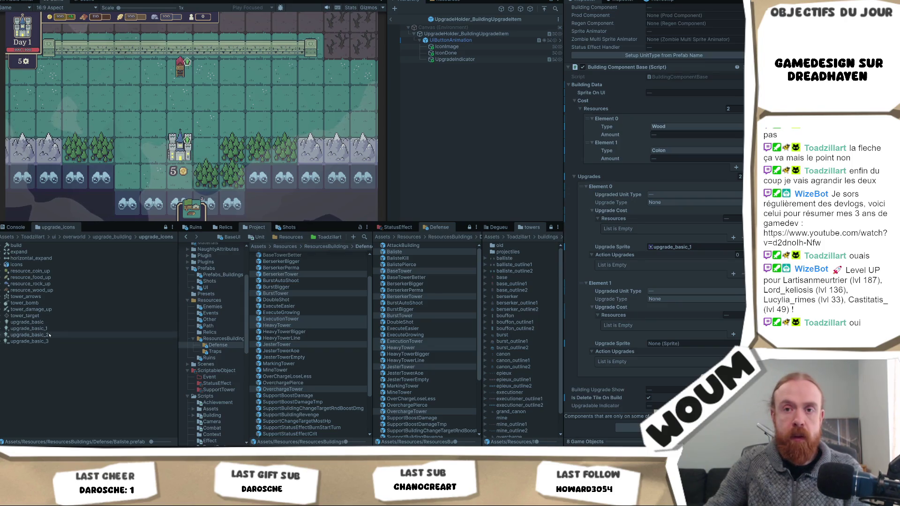
mouse_move(50, 335)
mouse_down()
mouse_move(305, 324)
mouse_move(668, 347)
mouse_up()
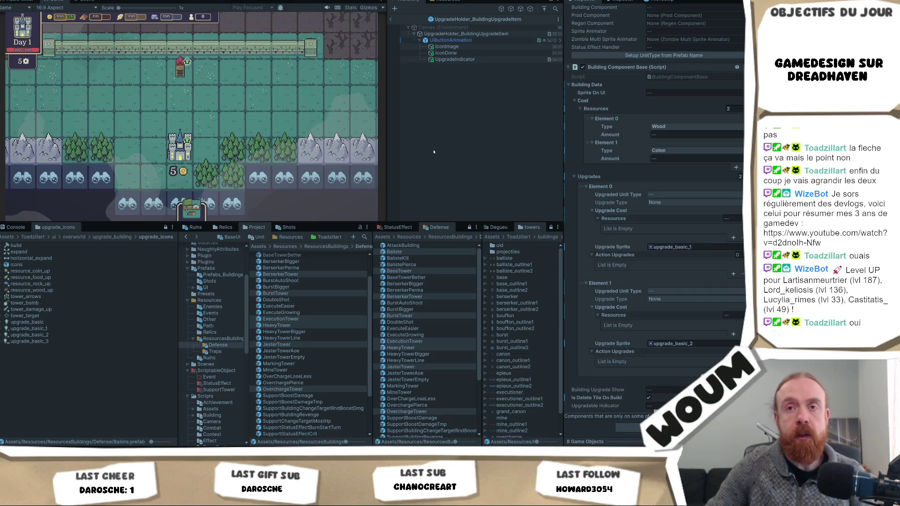
click(447, 110)
scroll(331, 266, up, 3)
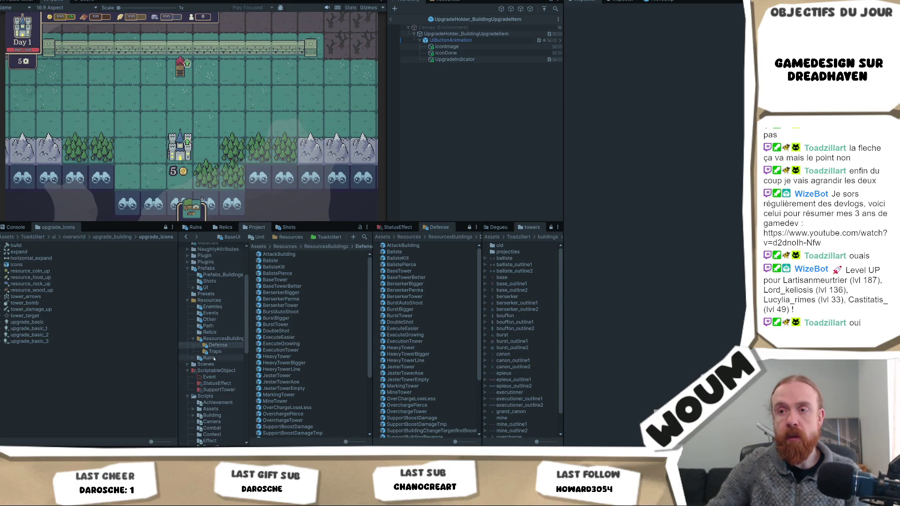
Step: Open the Ruins resources folder and select all four Ruin prefabs
scroll(219, 353, down, 3)
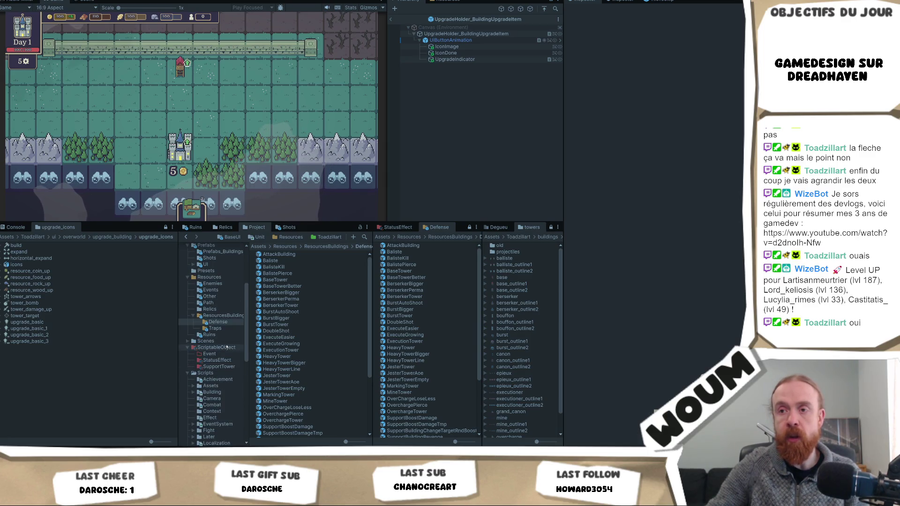
scroll(223, 320, up, 5)
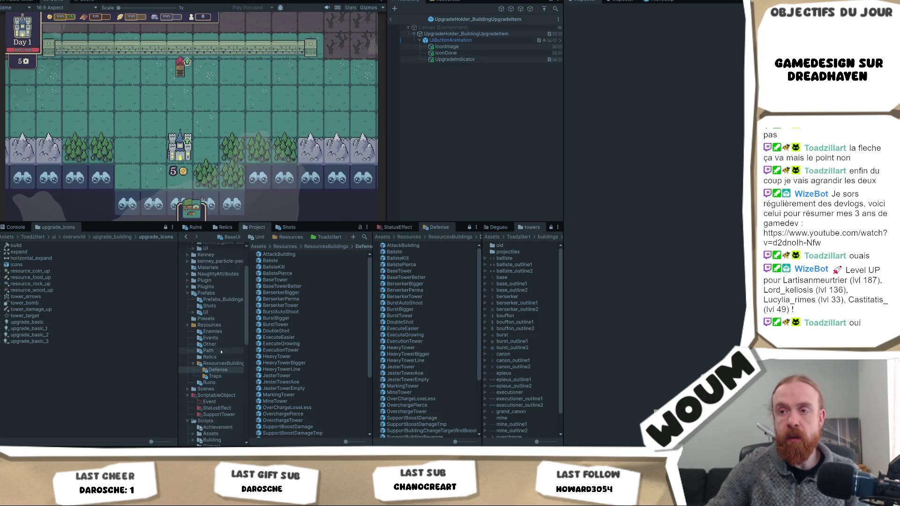
click(220, 352)
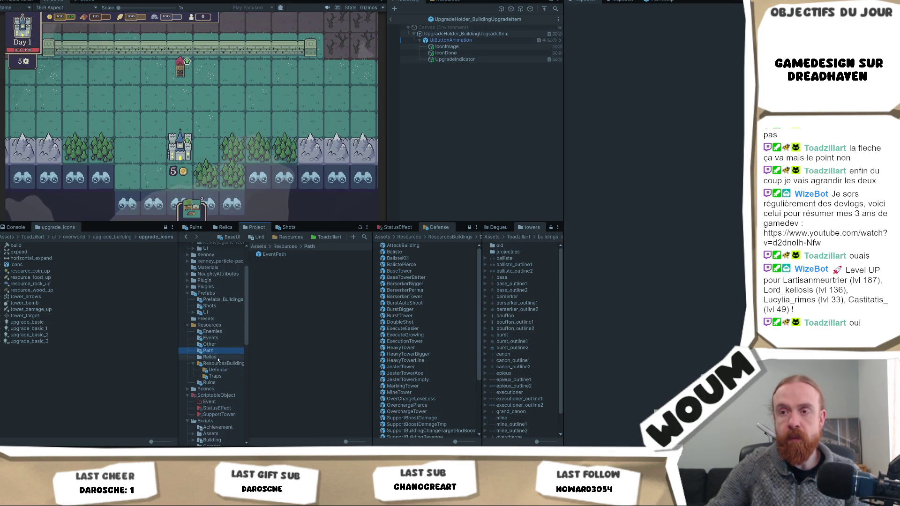
click(212, 383)
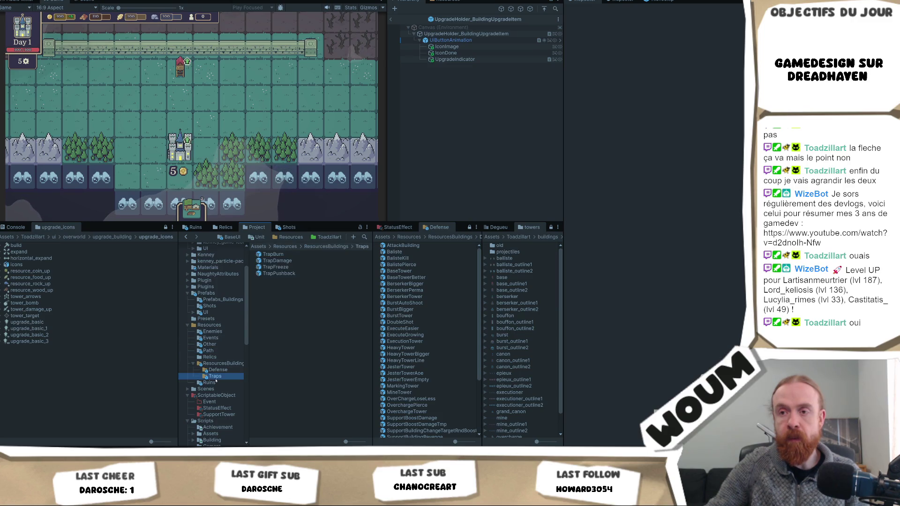
click(283, 274)
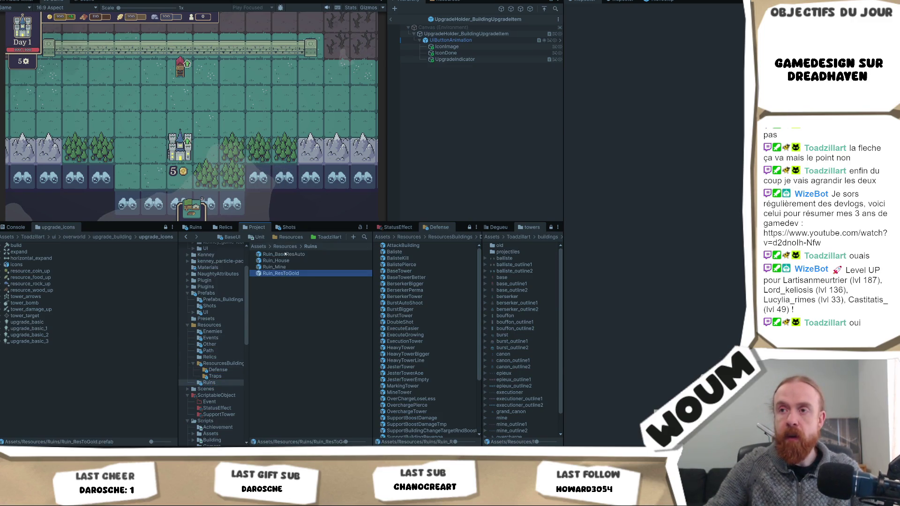
shift+click(284, 255)
Step: Assign the build icon as the Upgrade Sprite for Element 0 and Element 1
scroll(737, 252, down, 10)
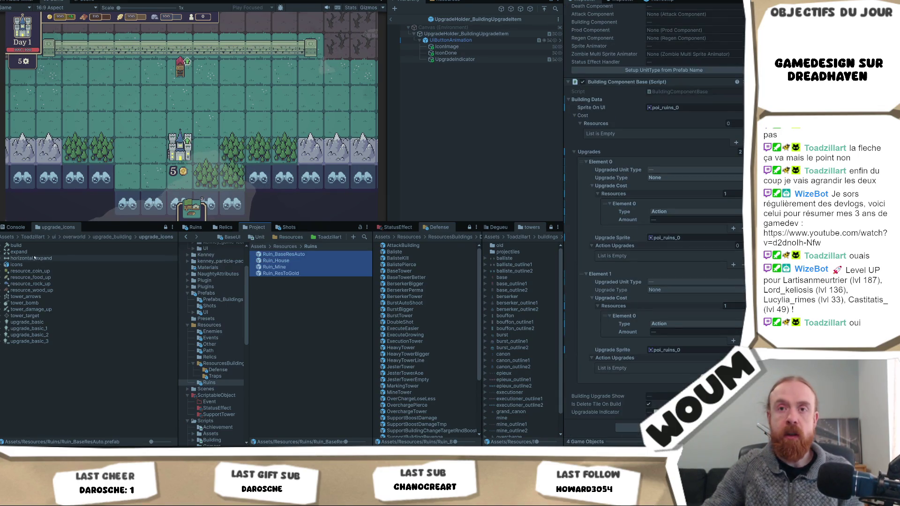
click(673, 193)
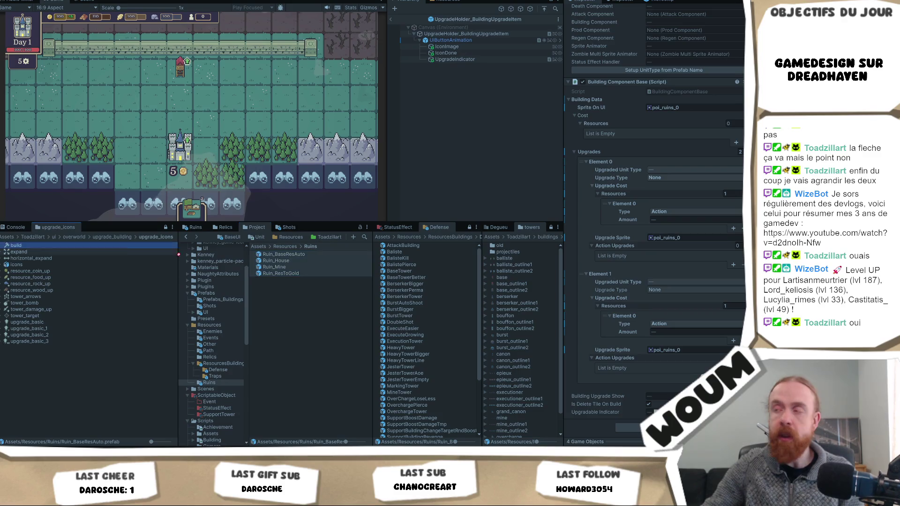
click(671, 238)
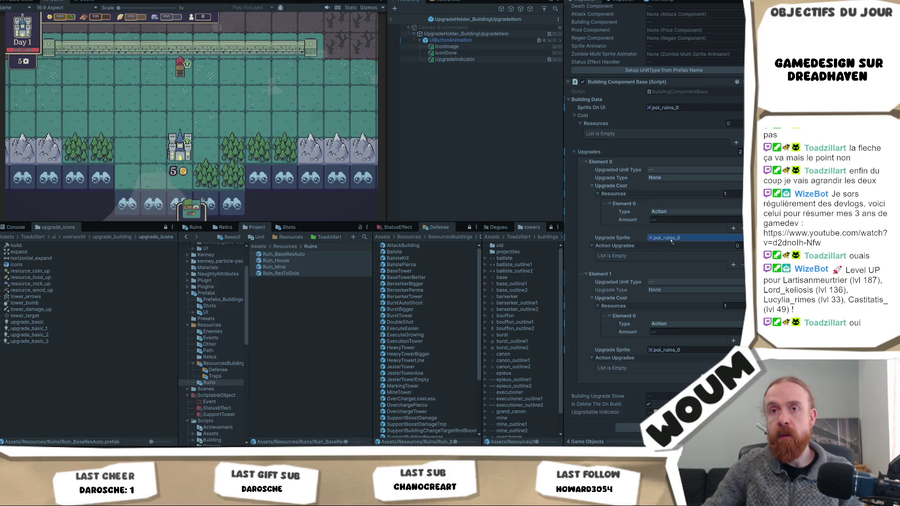
drag(671, 241, 671, 241)
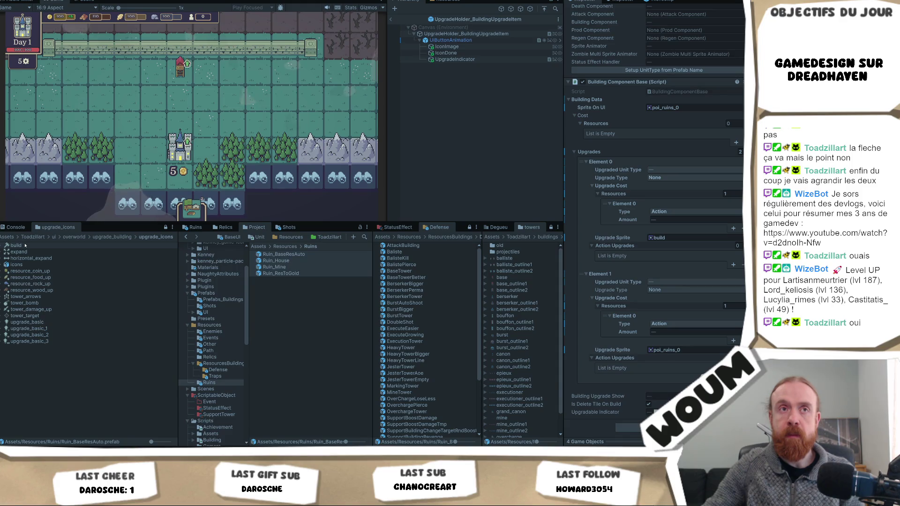
drag(25, 245, 732, 346)
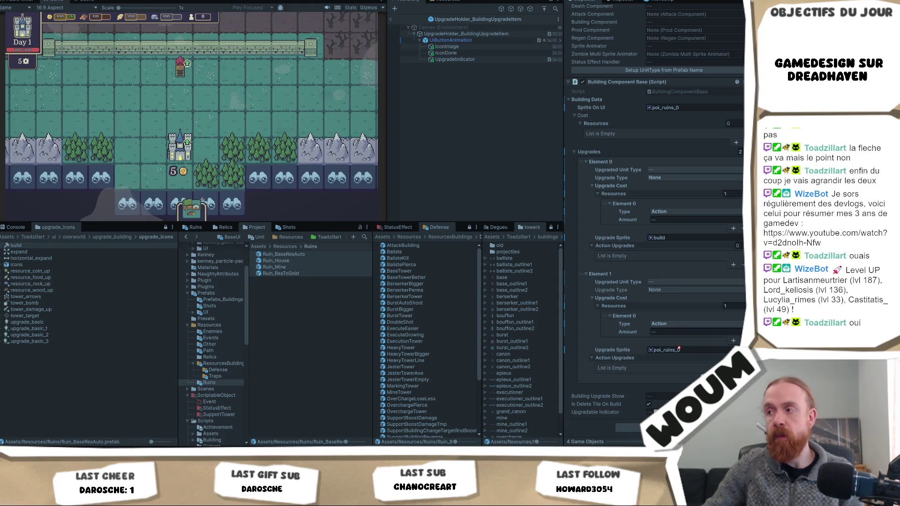
drag(679, 349, 679, 351)
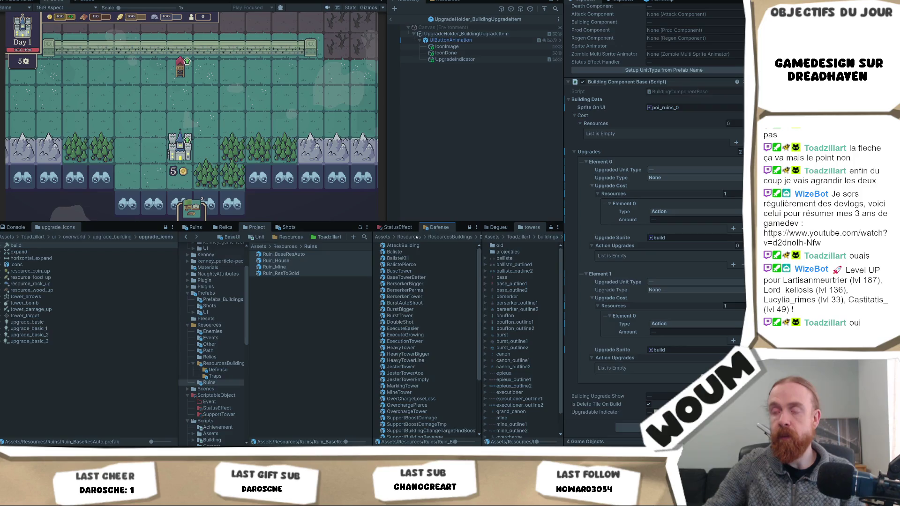
Step: Open Resources > ResourcesBuildings and select the TownCenter prefab
click(415, 237)
double_click(407, 277)
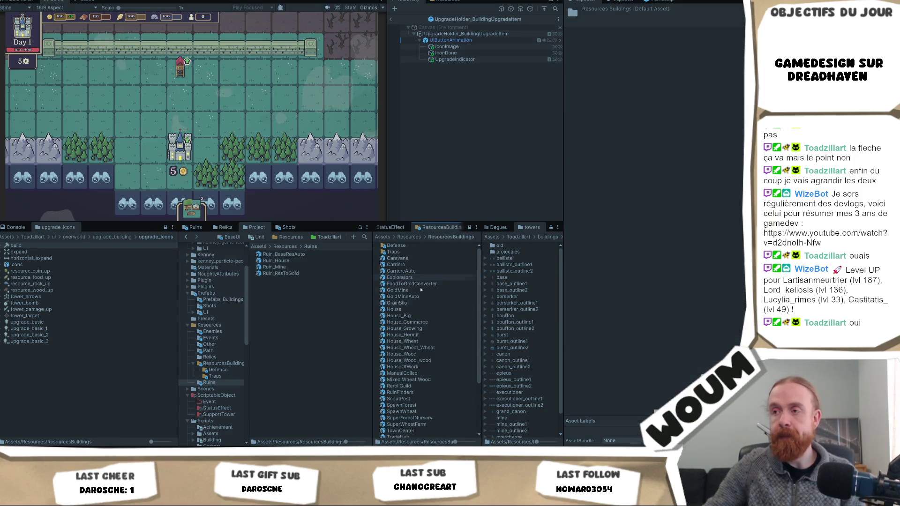
scroll(429, 356, down, 5)
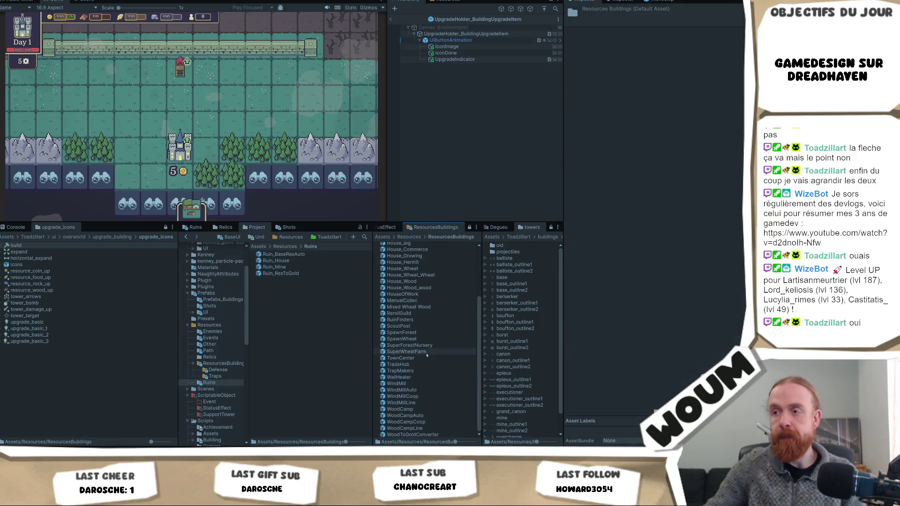
click(420, 359)
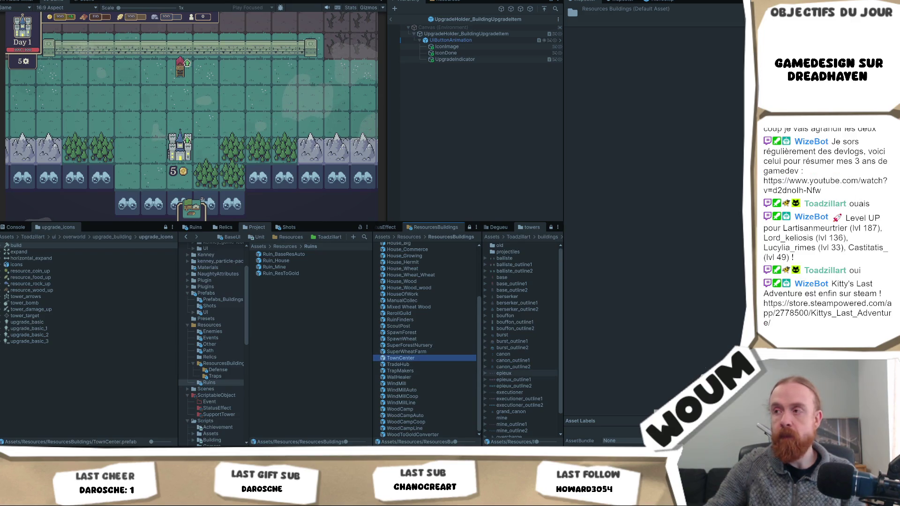
Step: Set TownCenter's upgrade sprites to upgrade_basic_1 and upgrade_basic_2, then locate upgrade_icon in upgrade_building
scroll(743, 305, down, 7)
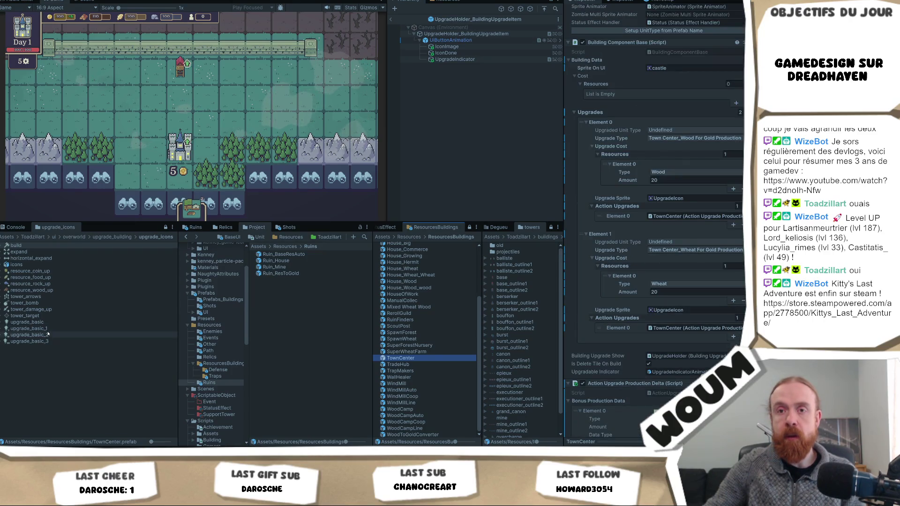
click(735, 299)
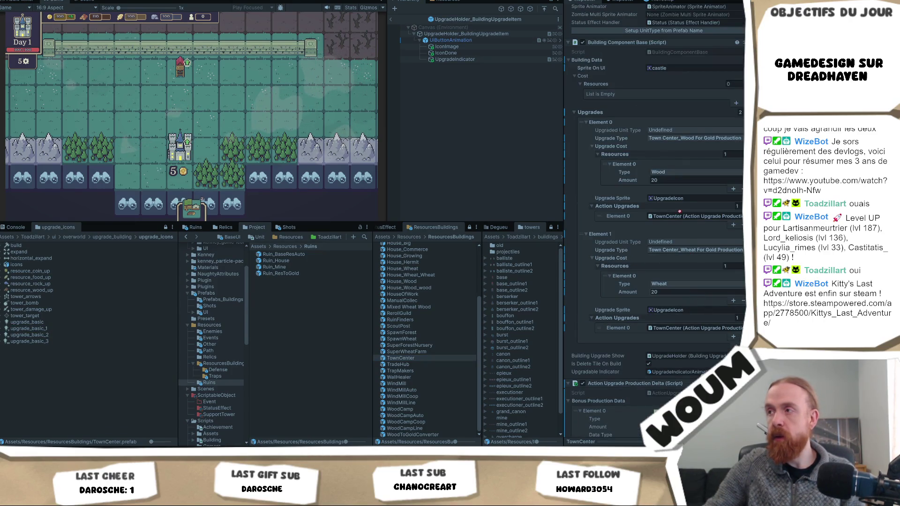
click(673, 199)
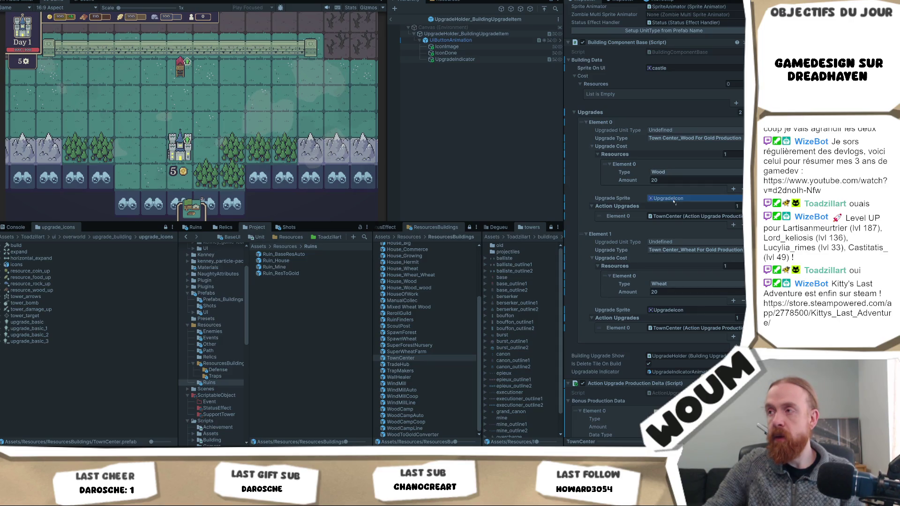
key(ctrl+v)
click(29, 335)
click(675, 311)
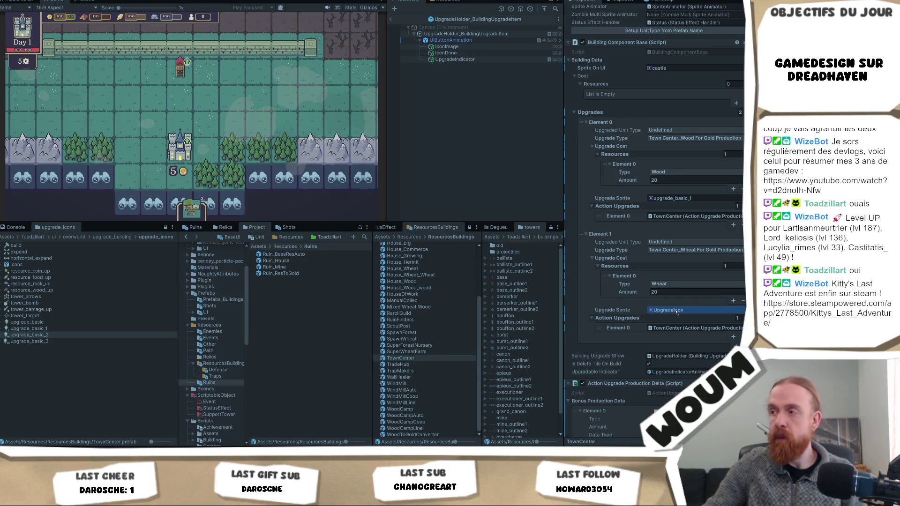
key(ctrl+v)
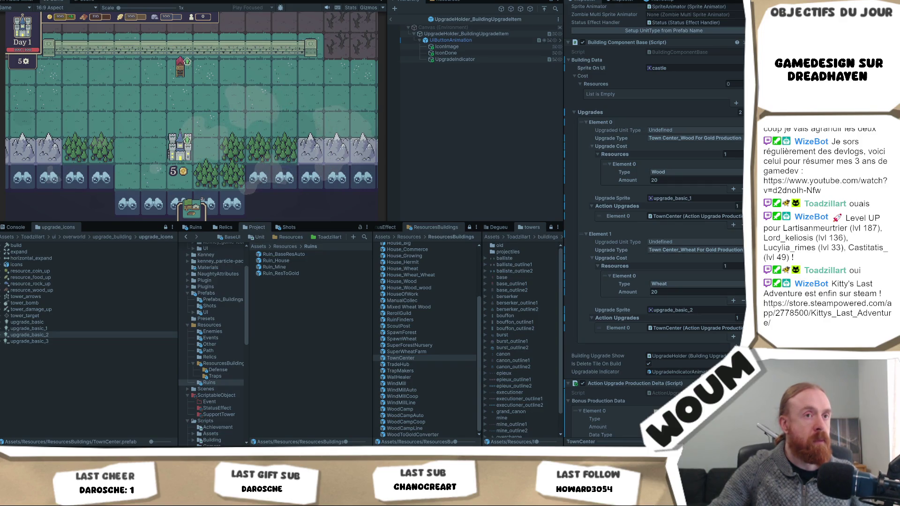
click(115, 237)
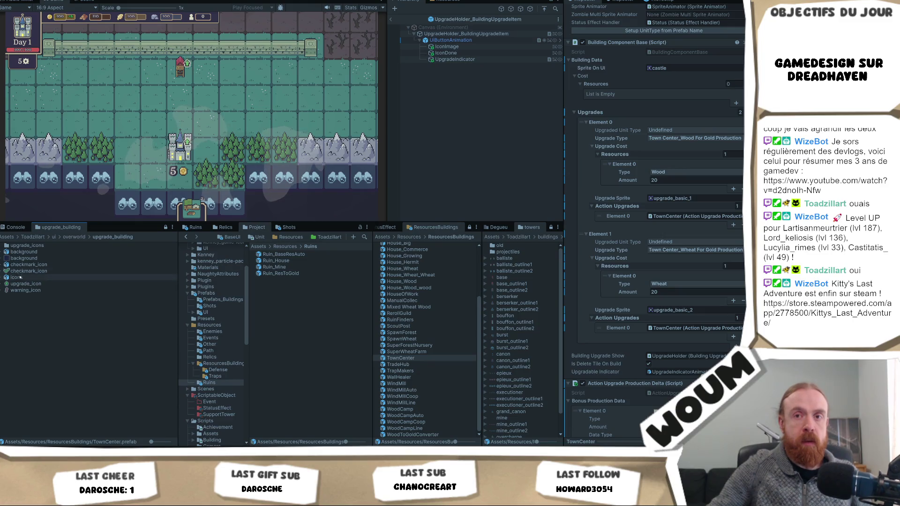
right_click(73, 283)
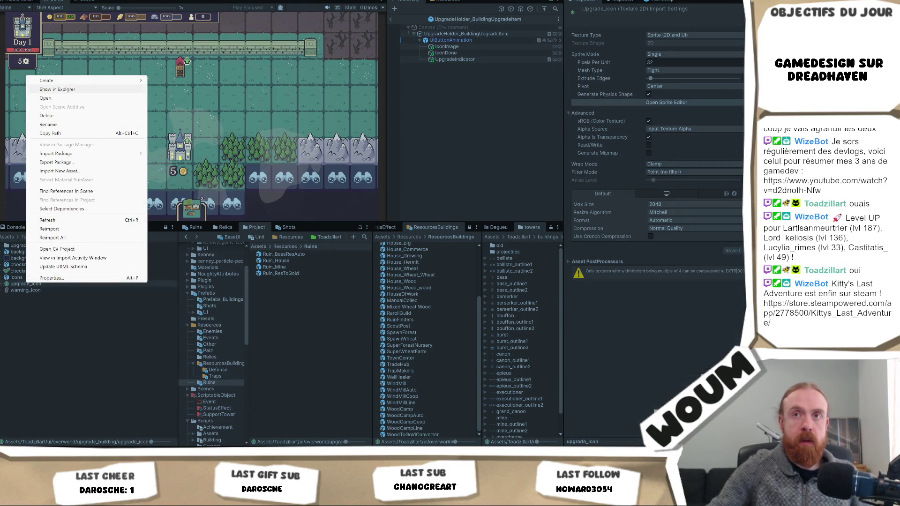
Step: Show upgrade_icon in Explorer and overwrite it and warning_icon.png with the new Downloads files
click(56, 89)
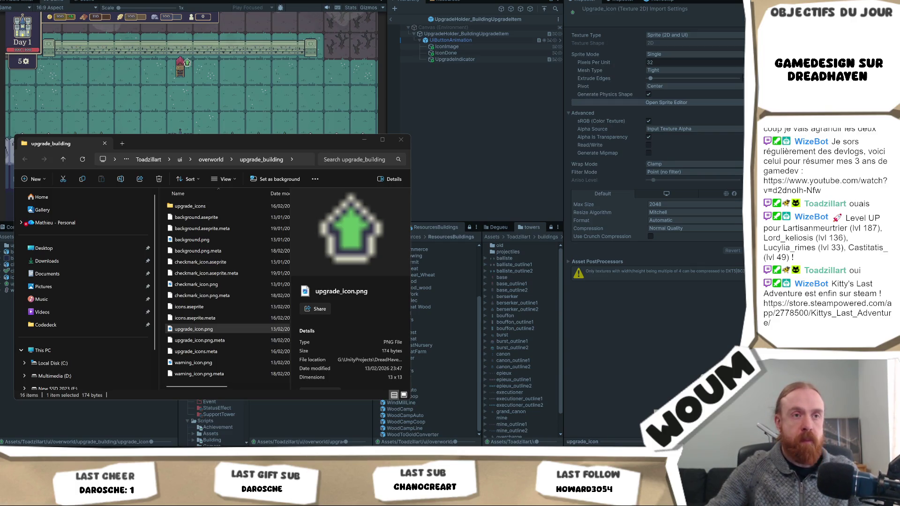
drag(261, 289, 225, 312)
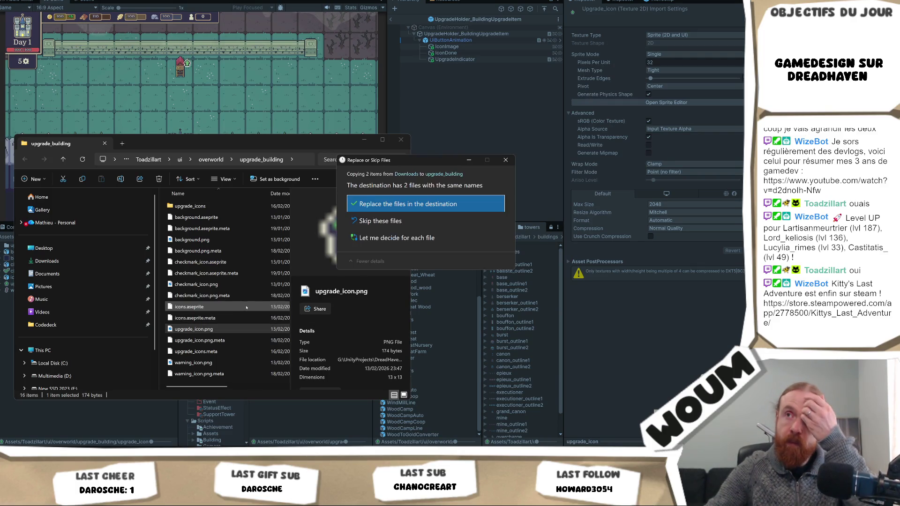
click(435, 205)
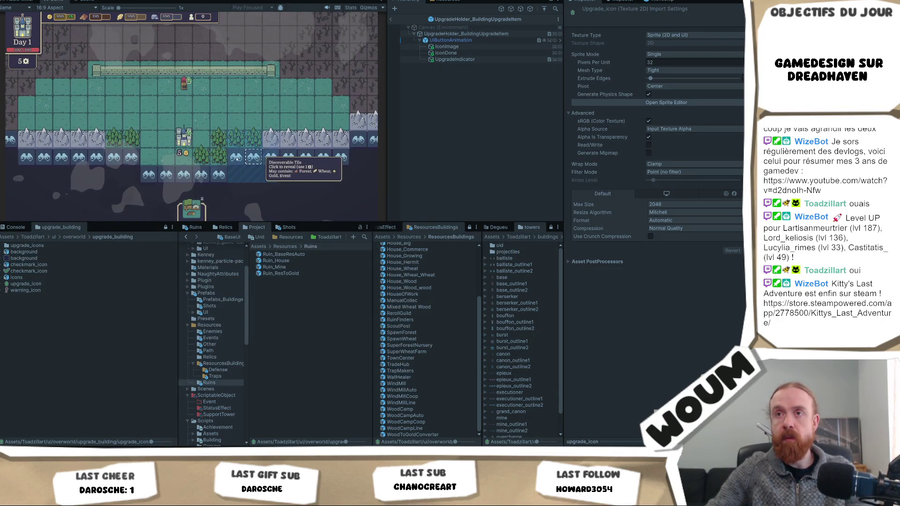
Step: Reveal three fogged tiles including forest, collect the wood reward and advance to Day 2
click(267, 189)
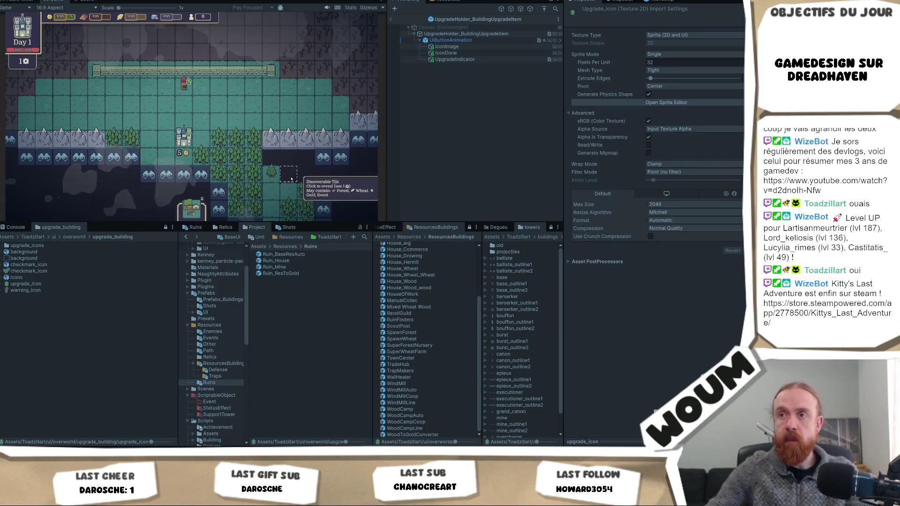
click(247, 153)
click(265, 151)
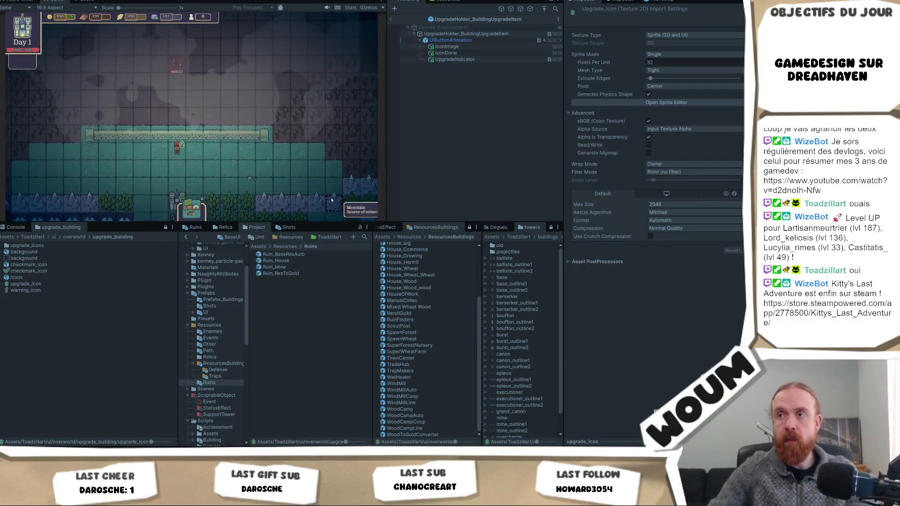
click(323, 178)
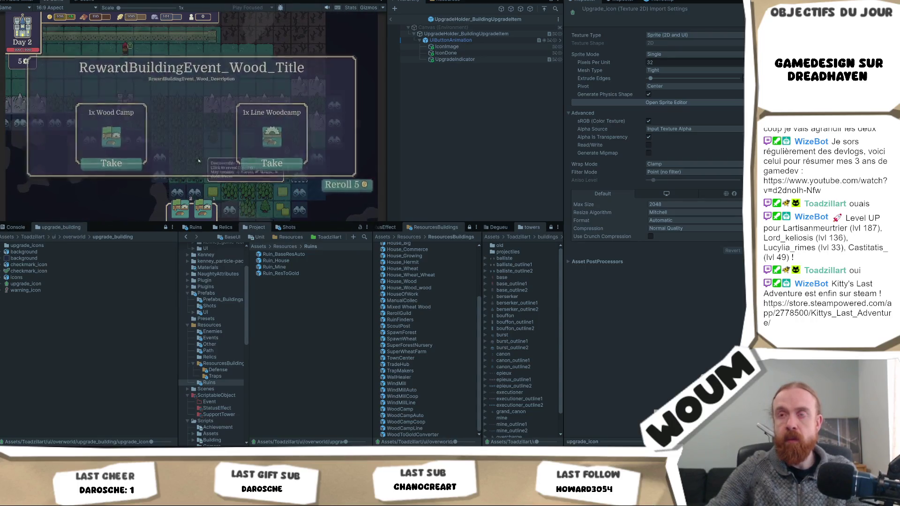
scroll(324, 180, up, 3)
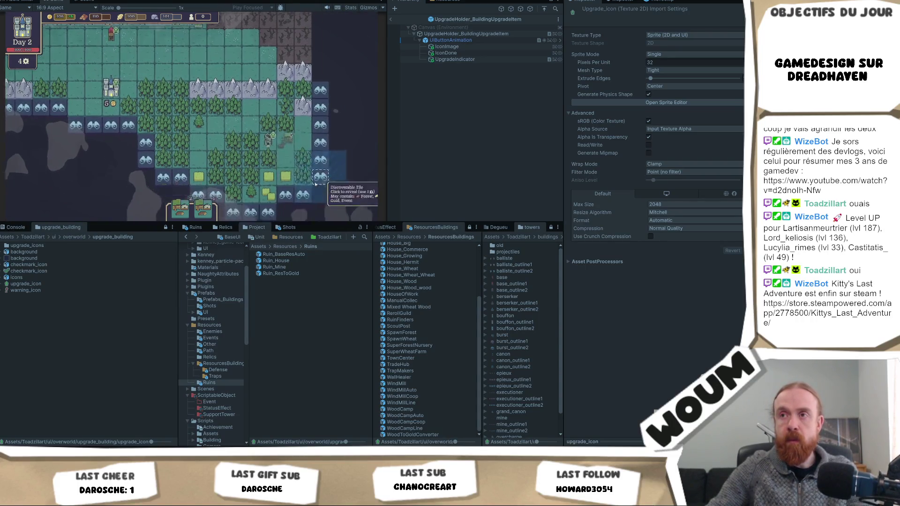
scroll(307, 136, down, 3)
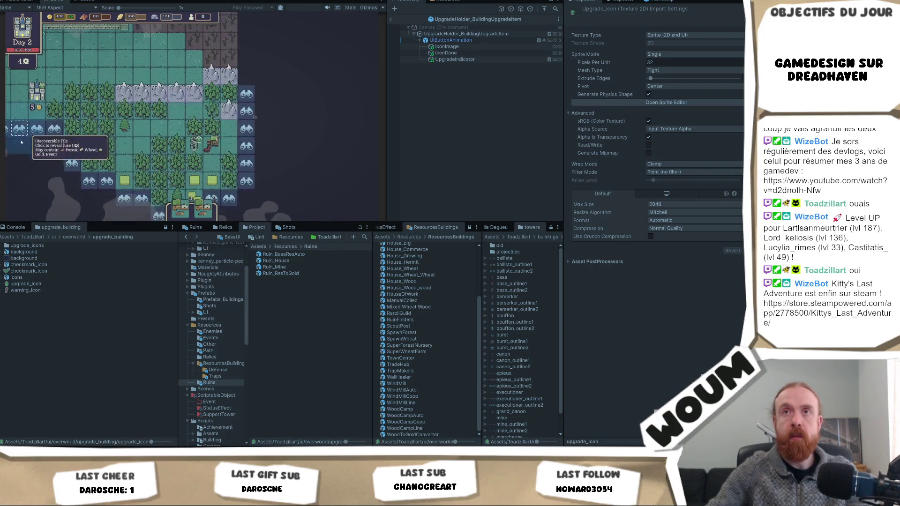
Step: Maximize the Game view and take a screen capture of the running game
right_click(56, 2)
click(93, 26)
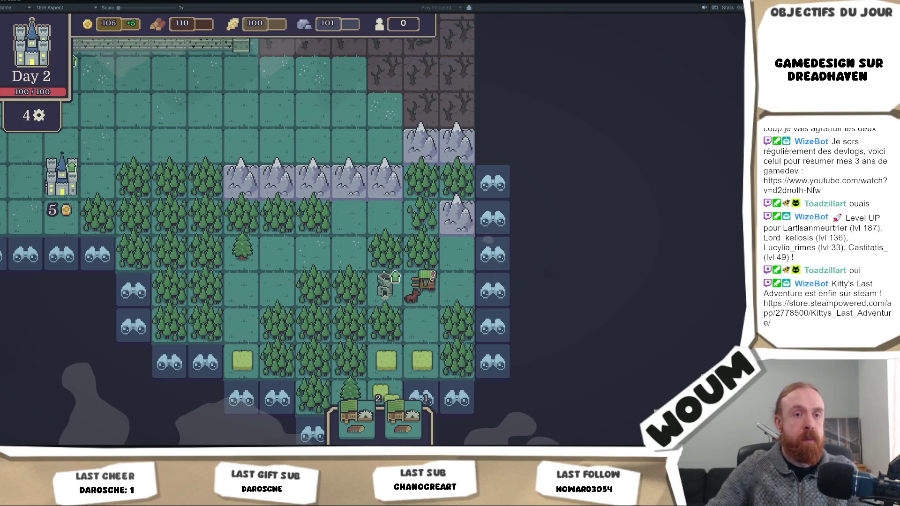
scroll(234, 261, down, 1)
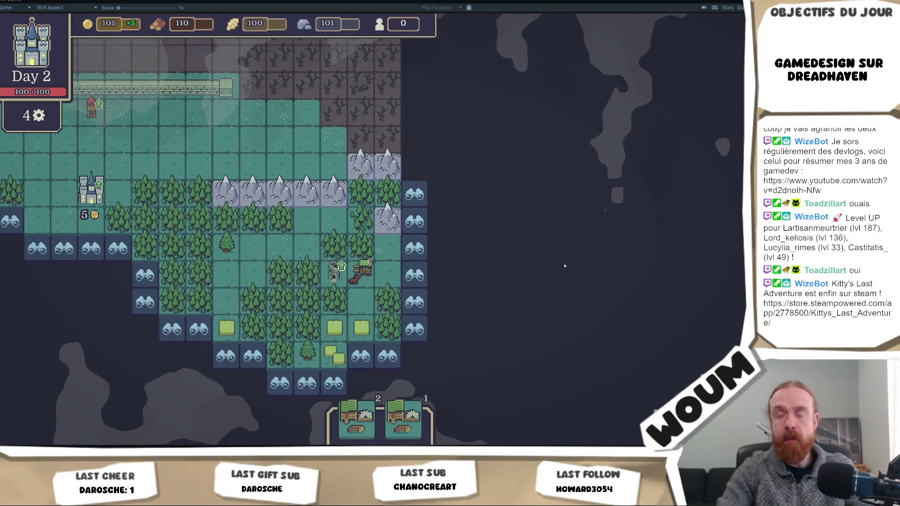
key(Print)
mouse_move(486, 110)
mouse_down()
mouse_move(121, 412)
mouse_move(87, 393)
mouse_move(21, 392)
mouse_up()
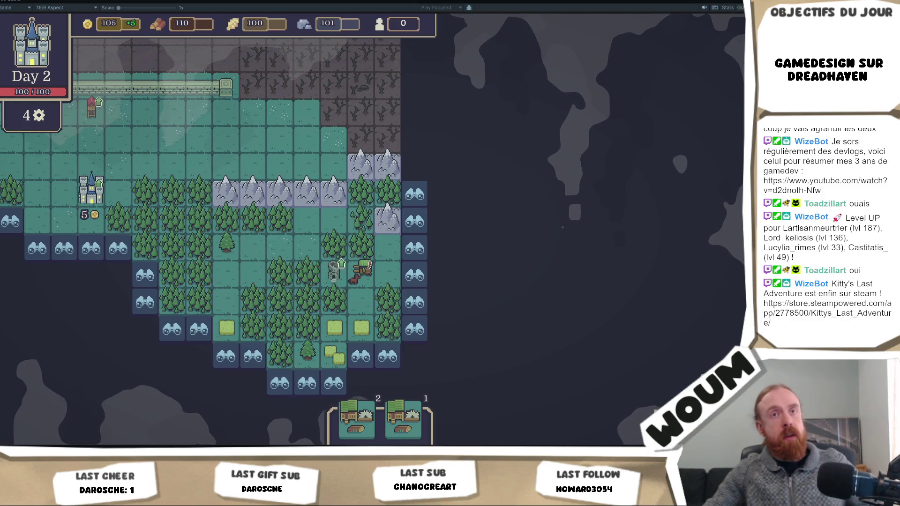
mouse_move(112, 234)
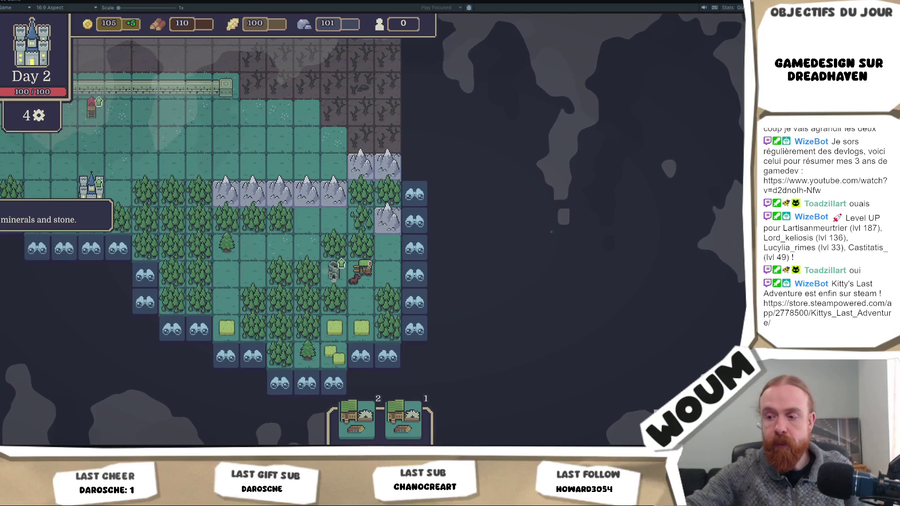
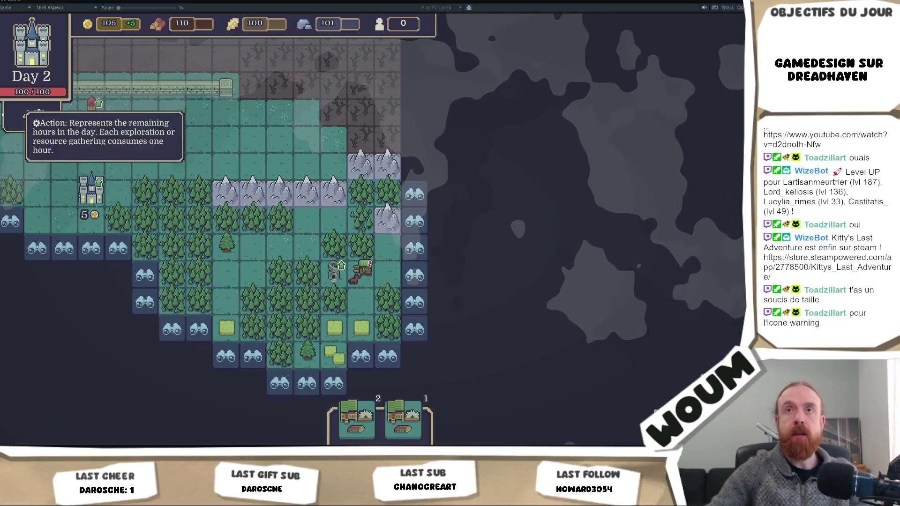
Step: Un-maximize the Game view and show warning_icon's import settings (32 pixels per unit, Point filter)
right_click(16, 2)
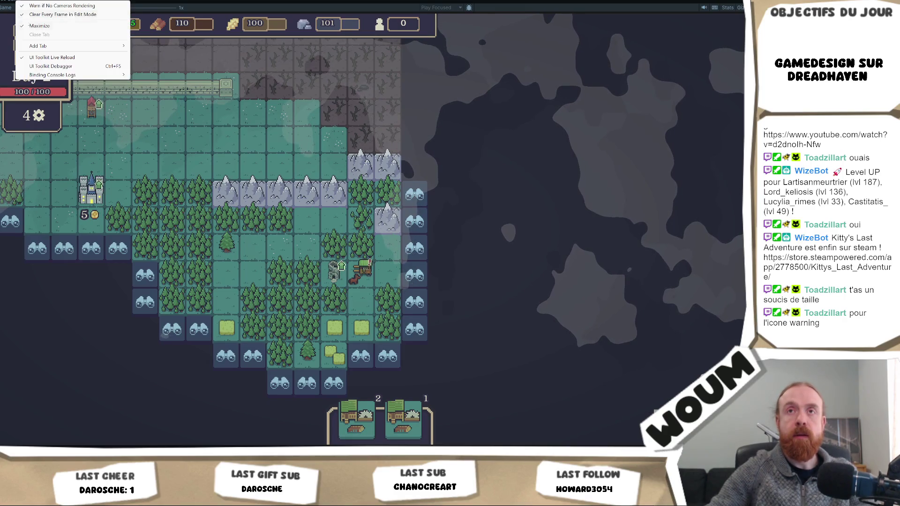
click(61, 25)
click(82, 290)
key(Up)
key(Down)
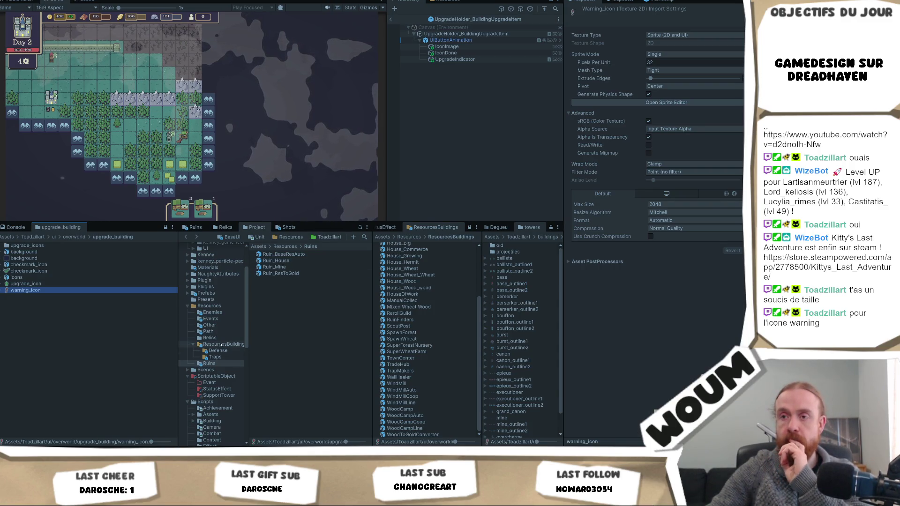
Step: Open the Caravane_NobleEscort prefab and inspect EventBase's UpgradeIndicatorAnimation warning sprite
click(210, 318)
double_click(313, 263)
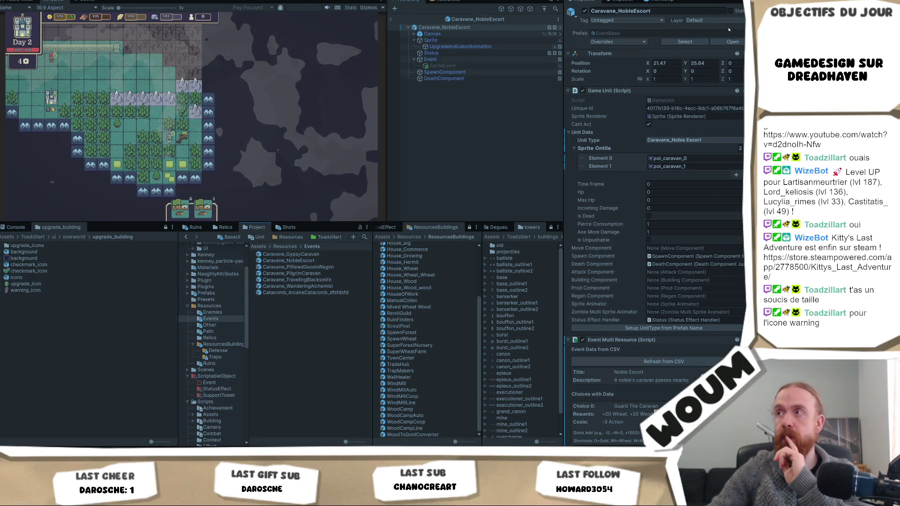
click(733, 41)
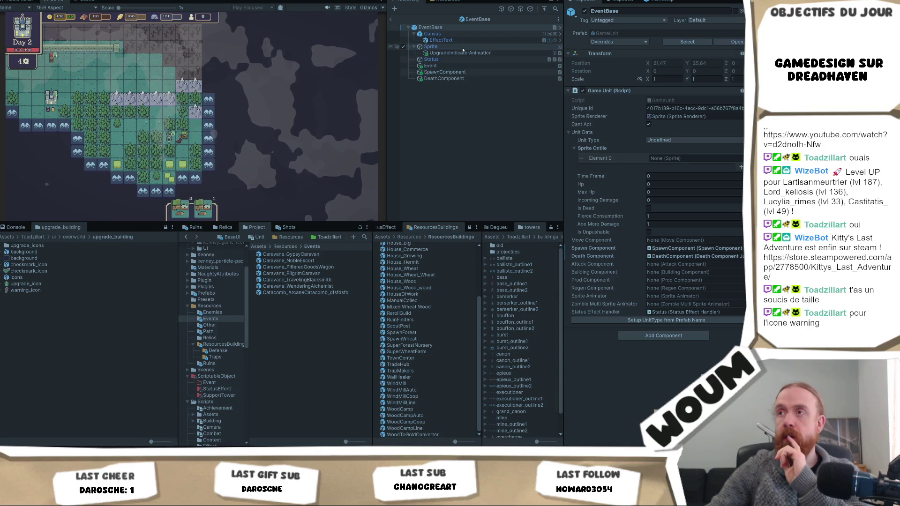
click(530, 47)
click(531, 53)
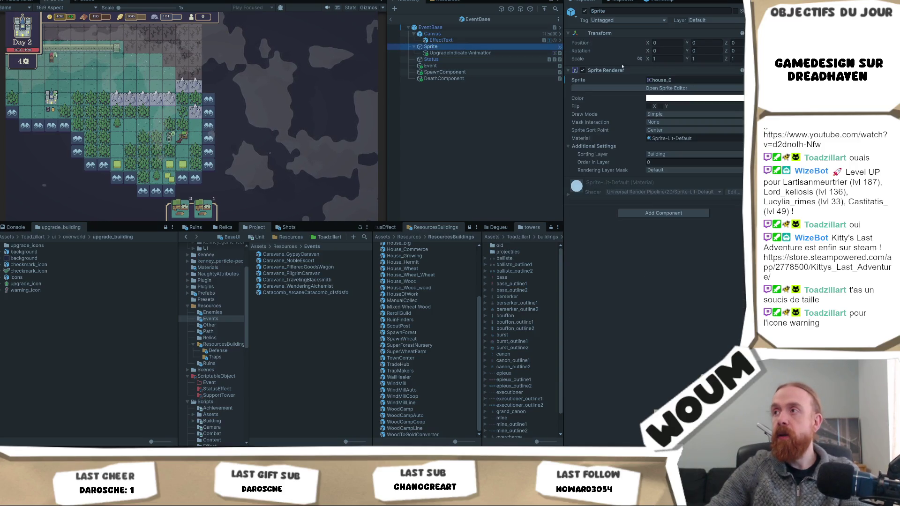
click(664, 58)
click(486, 156)
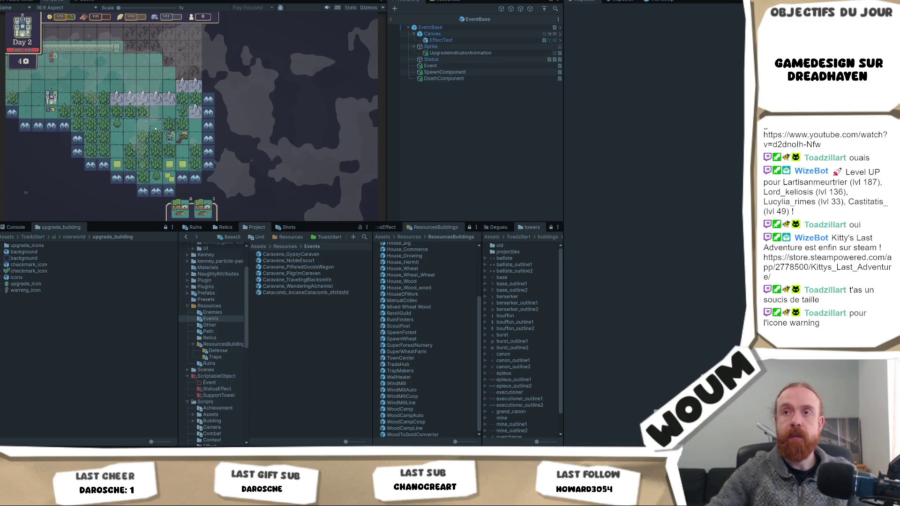
scroll(156, 128, up, 1)
Step: Back in the scene, set Caravane_NobleEscort_0's UpgradeIndicatorAnimation scale from 0.60192 to 1
click(390, 20)
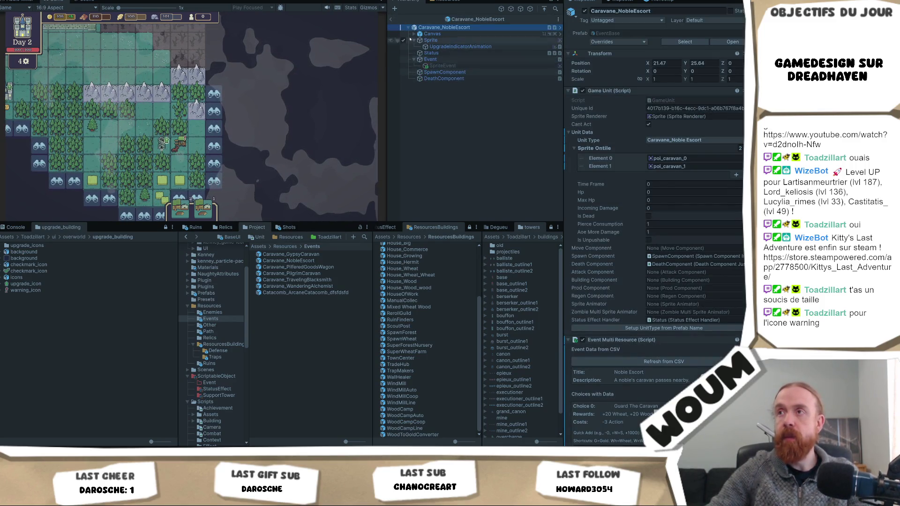
click(391, 20)
scroll(456, 179, down, 10)
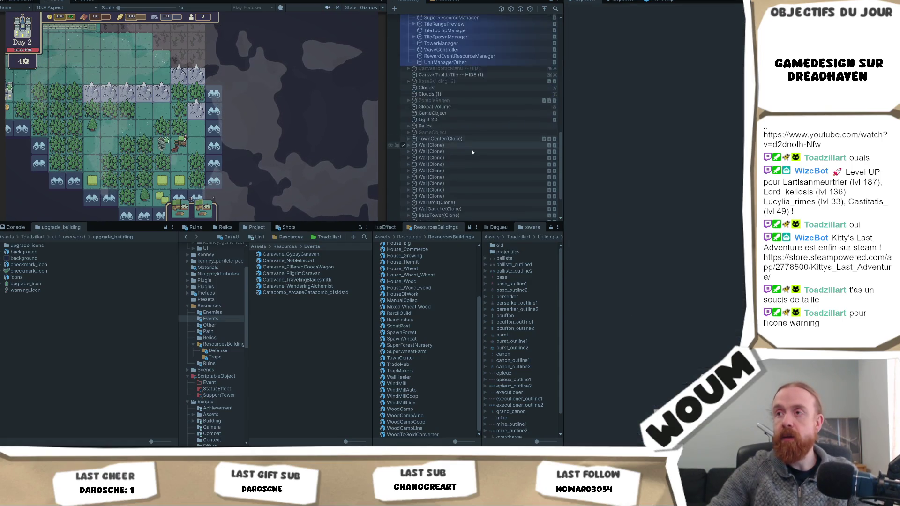
click(410, 211)
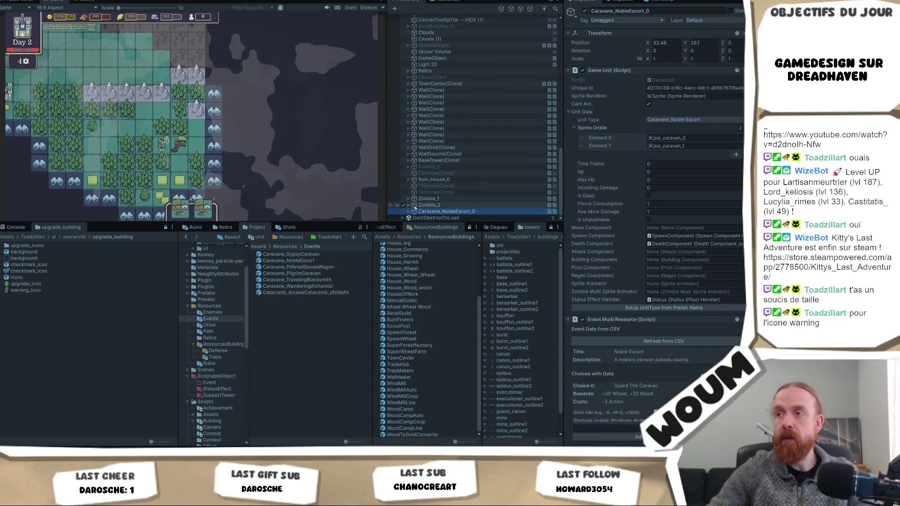
click(409, 205)
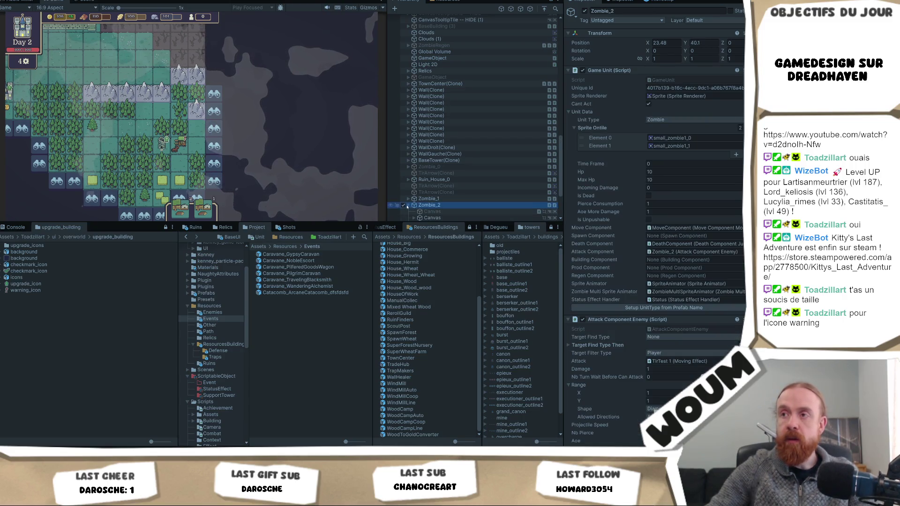
scroll(441, 205, down, 3)
click(428, 199)
scroll(431, 198, down, 1)
click(415, 180)
click(450, 186)
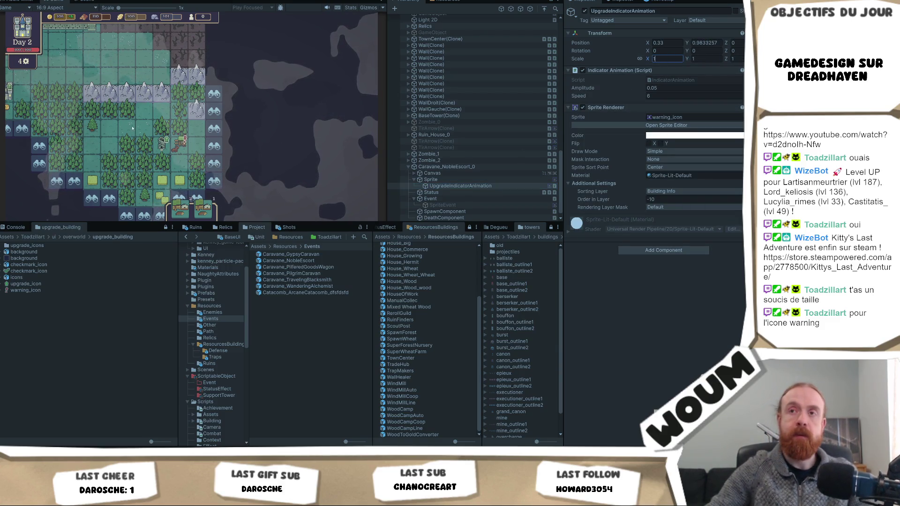
scroll(134, 127, down, 2)
right_click(55, 5)
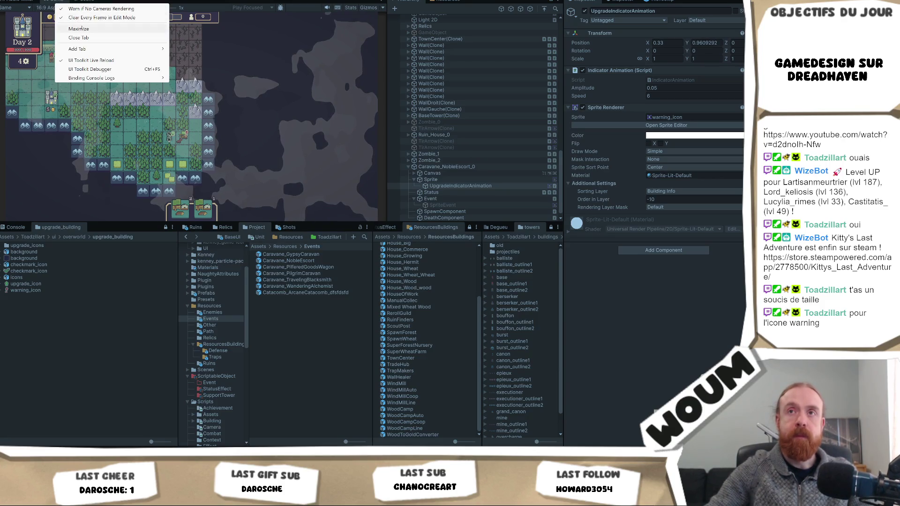
click(80, 28)
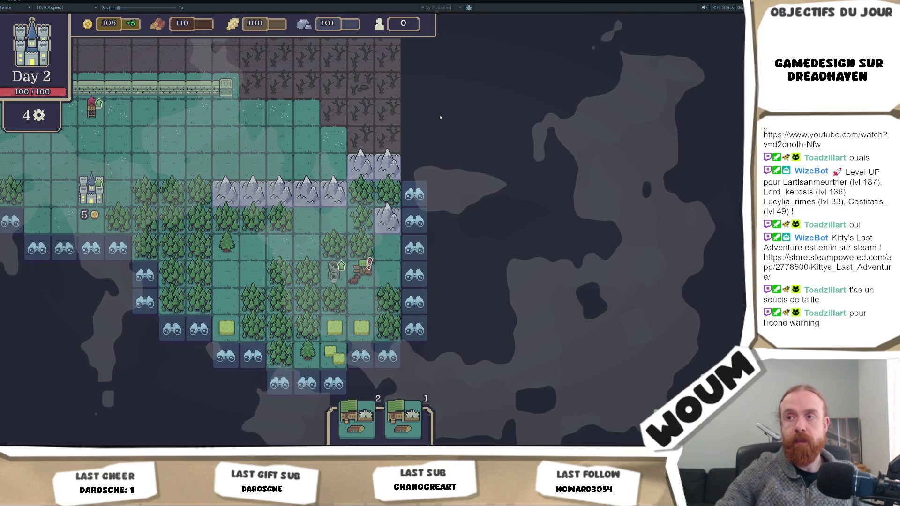
scroll(370, 340, up, 3)
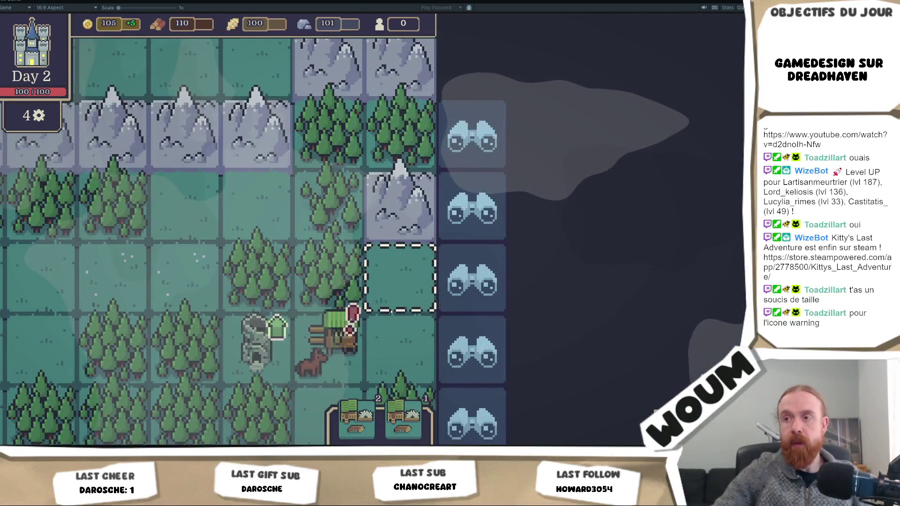
scroll(399, 277, down, 3)
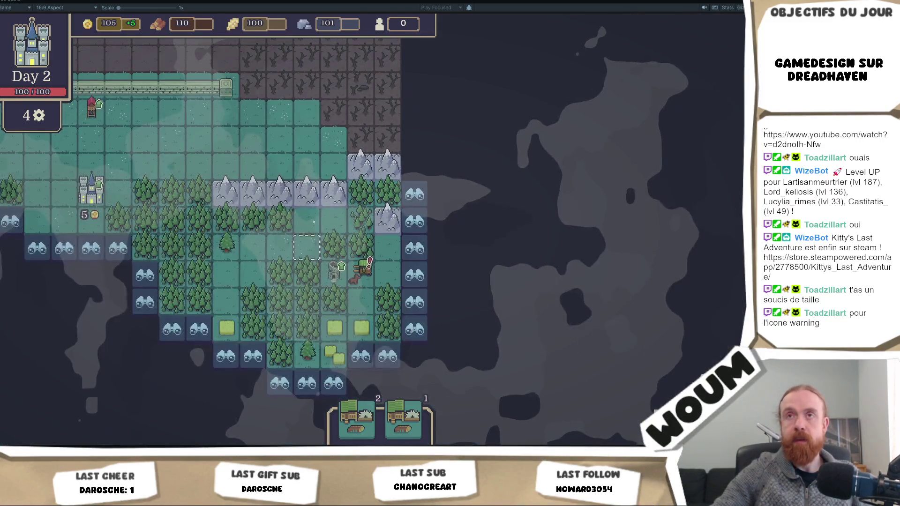
right_click(13, 4)
click(39, 22)
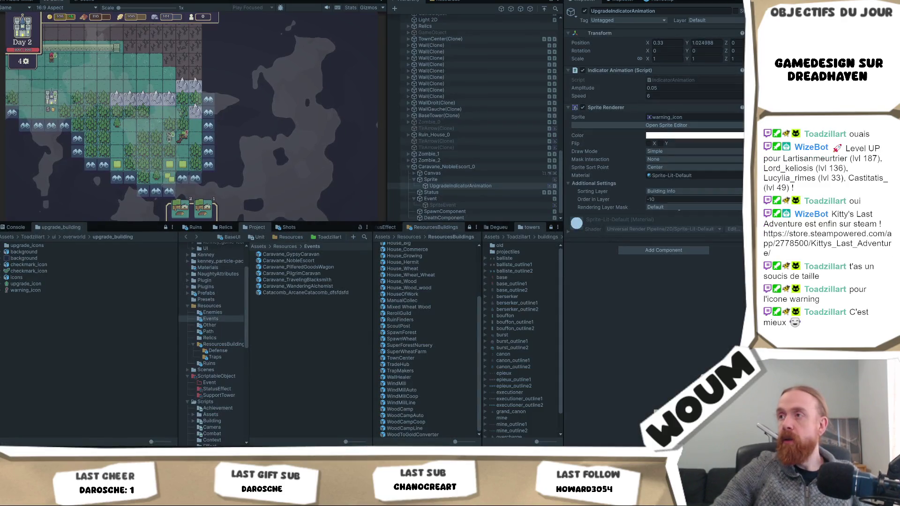
Step: Select upgrade_icon and warning_icon together and keep their Filter Mode on Point
click(682, 118)
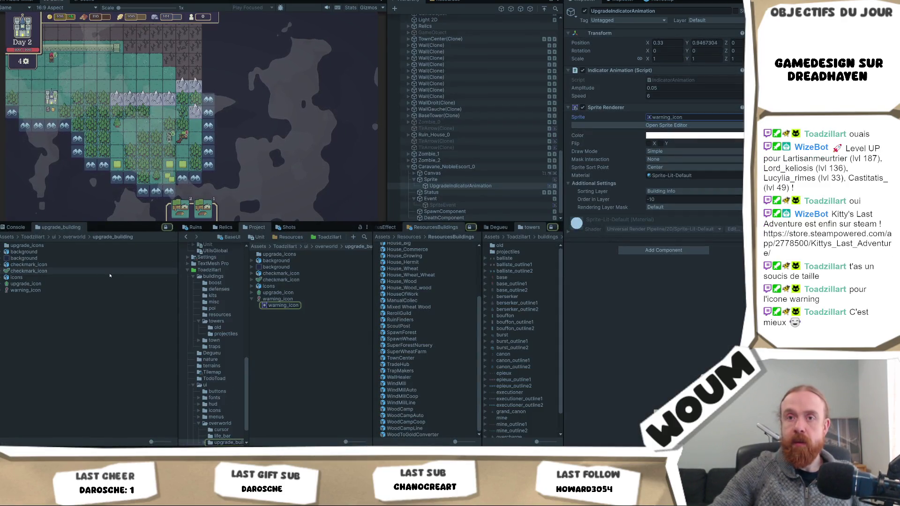
click(61, 291)
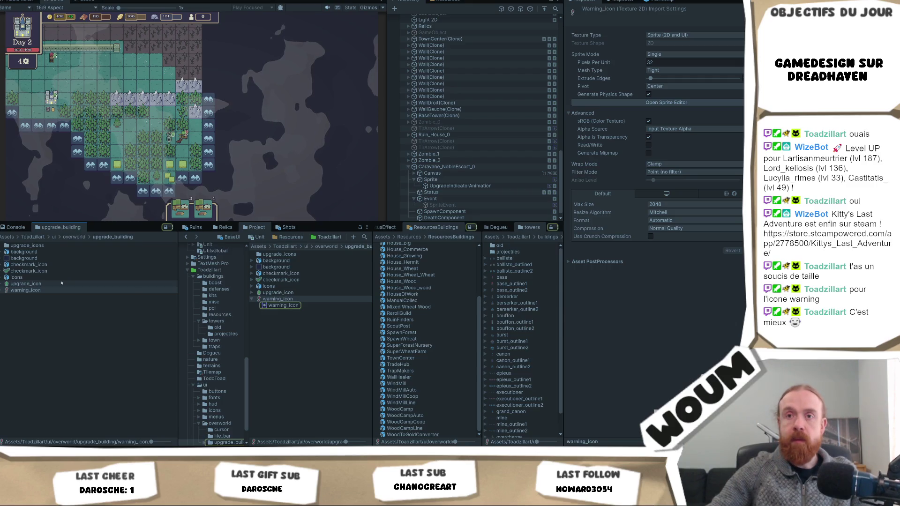
click(61, 283)
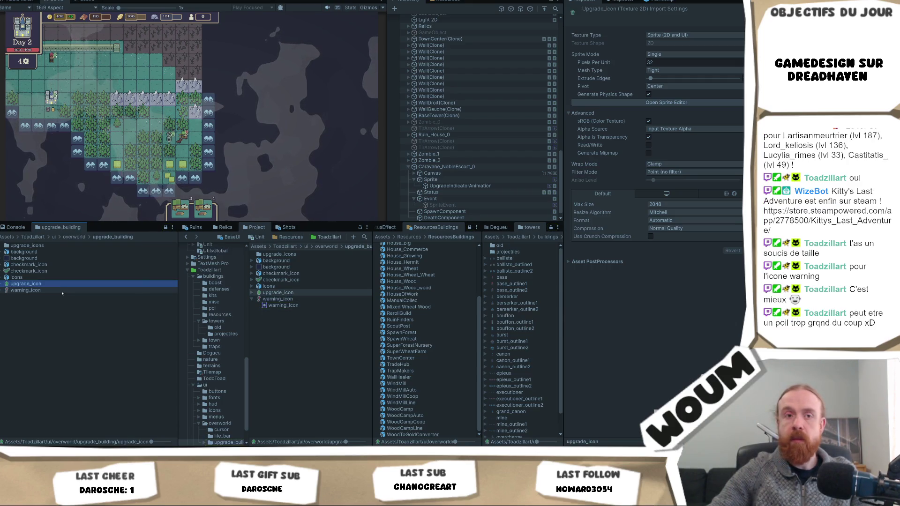
shift+click(62, 290)
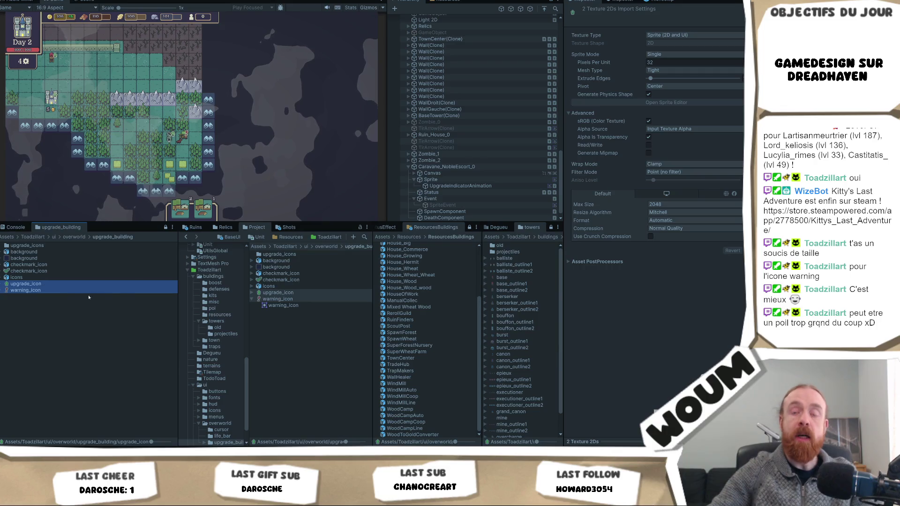
click(677, 172)
click(677, 174)
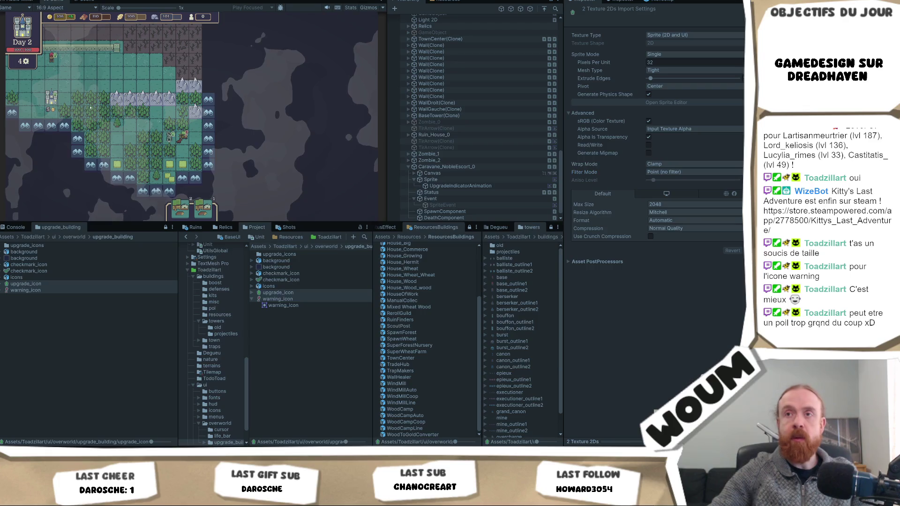
Step: Maximize the Game view to fill the editor
scroll(130, 119, up, 1)
scroll(130, 119, up, 1)
right_click(62, 2)
click(84, 26)
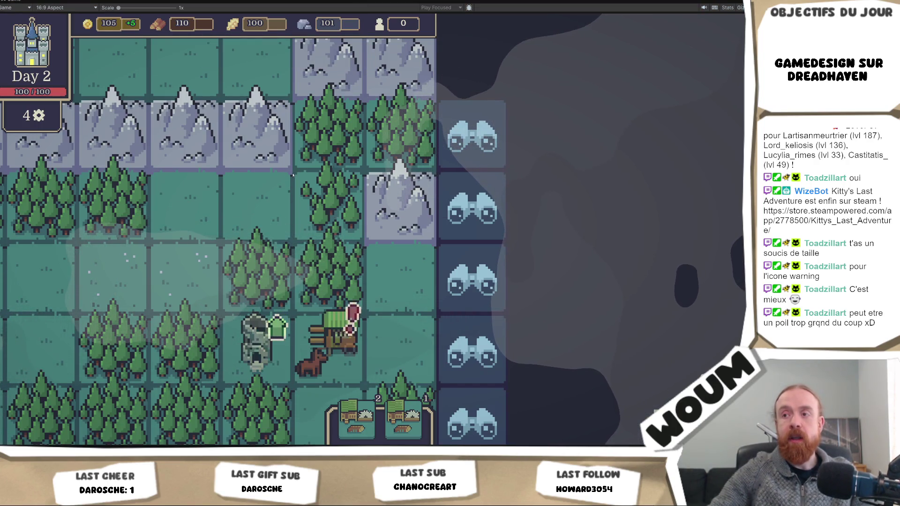
Step: Leave the maximized Game view at Jour 12 and return to the full editor layout
key(alt+Tab)
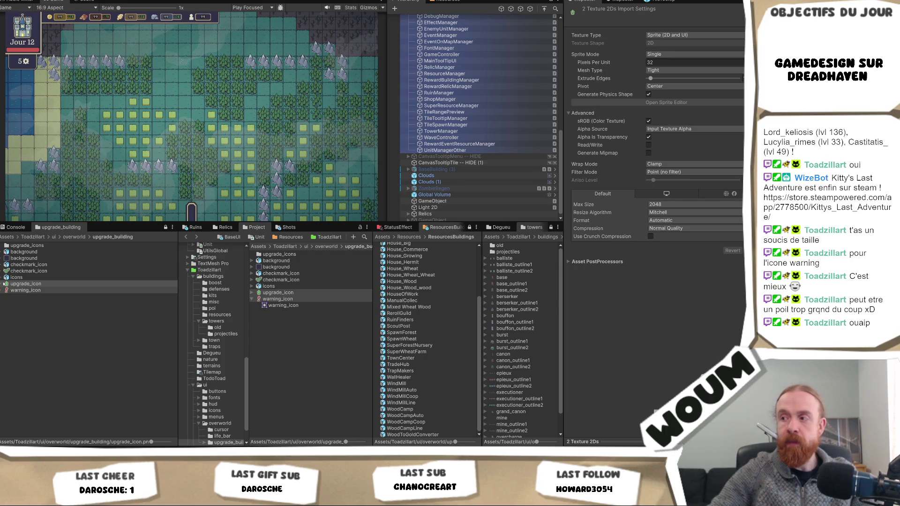
Step: Select both the upgrade_icon and warning_icon textures and run Reimport on them twice
click(2, 284)
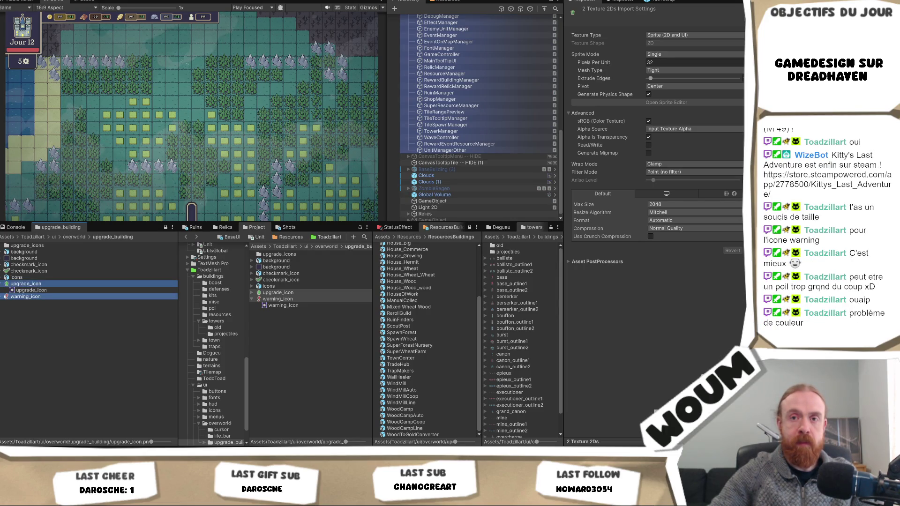
click(26, 287)
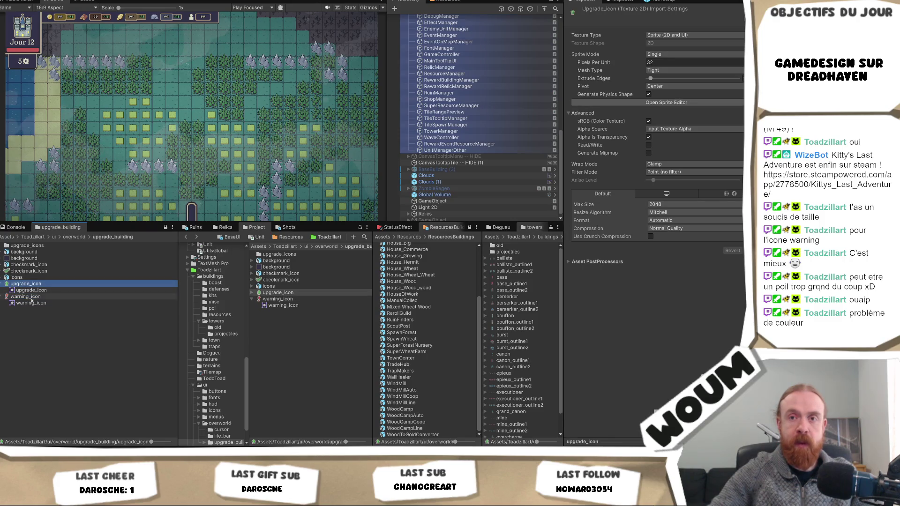
click(31, 303)
click(26, 297)
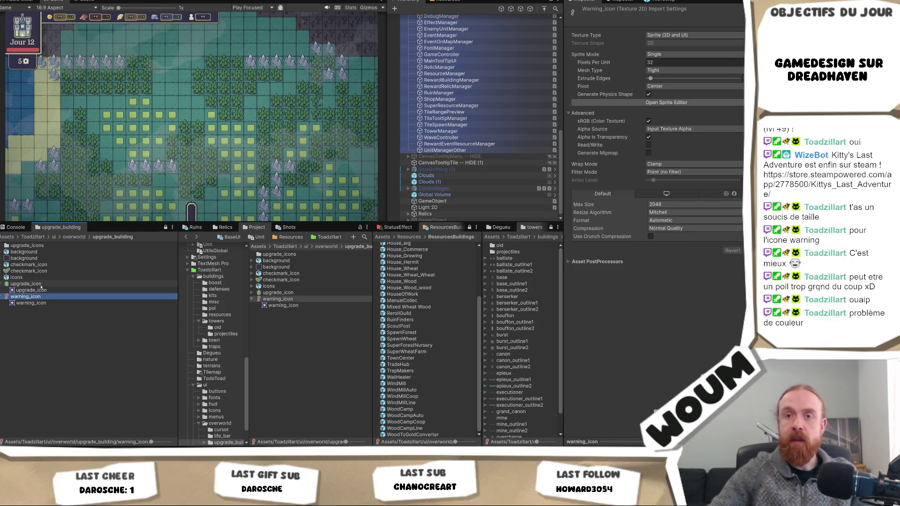
ctrl+click(26, 283)
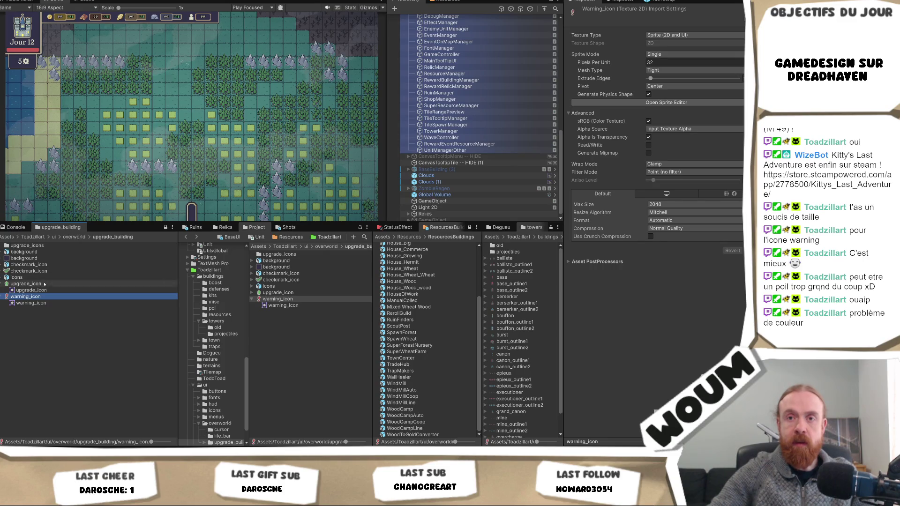
right_click(45, 285)
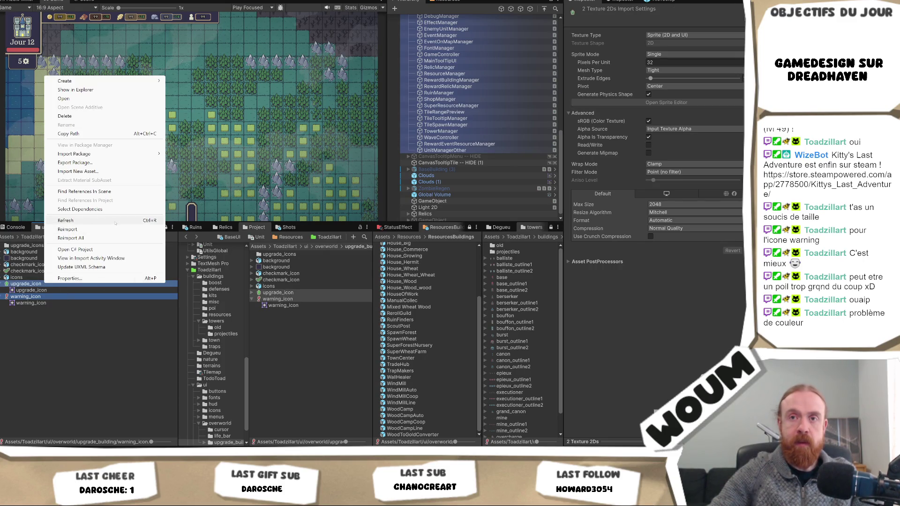
click(116, 231)
right_click(33, 283)
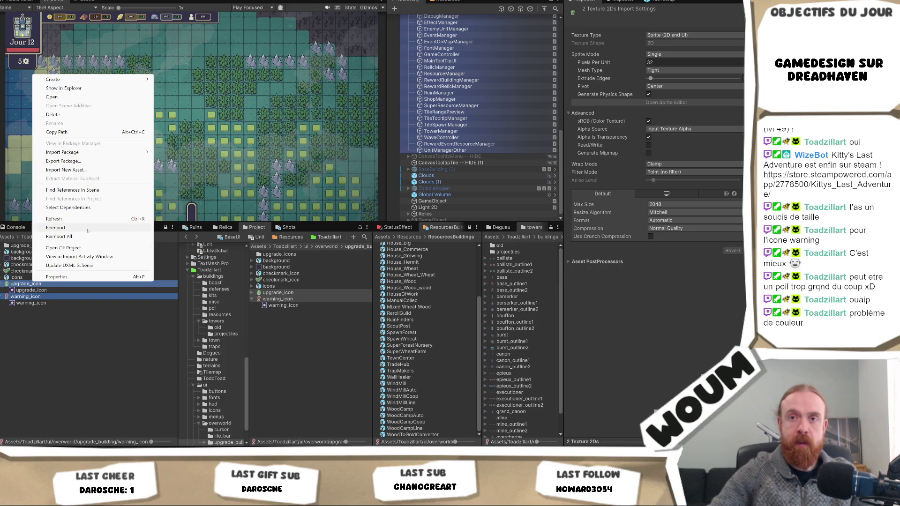
click(88, 229)
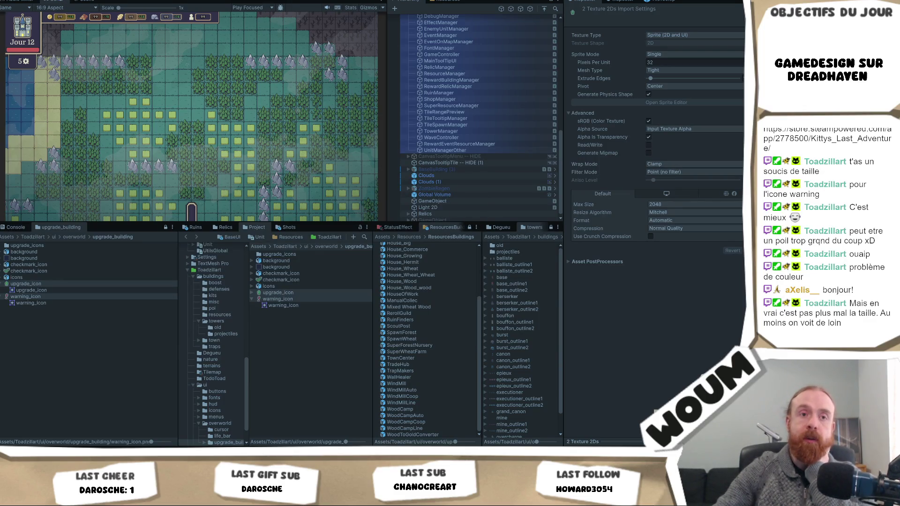
right_click(73, 4)
Step: Maximize the Game view and reveal several fogged tiles around the explored area
click(83, 6)
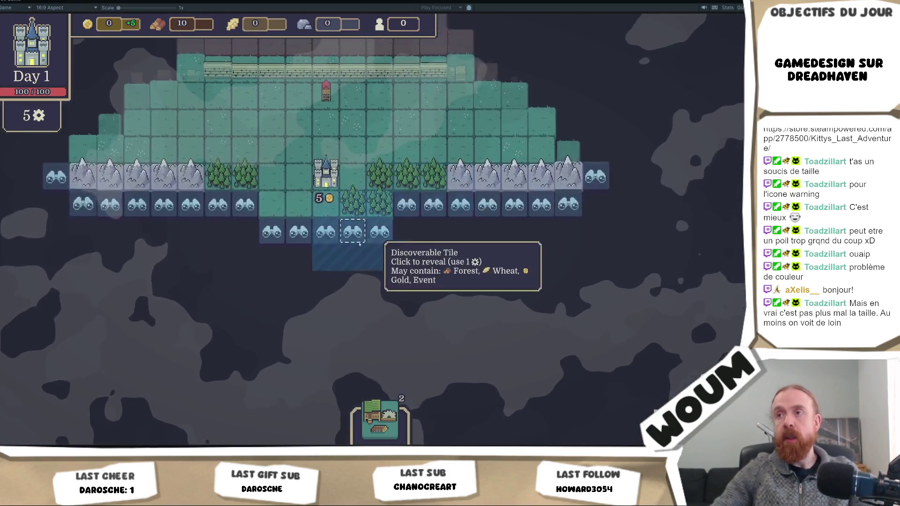
click(445, 220)
click(372, 213)
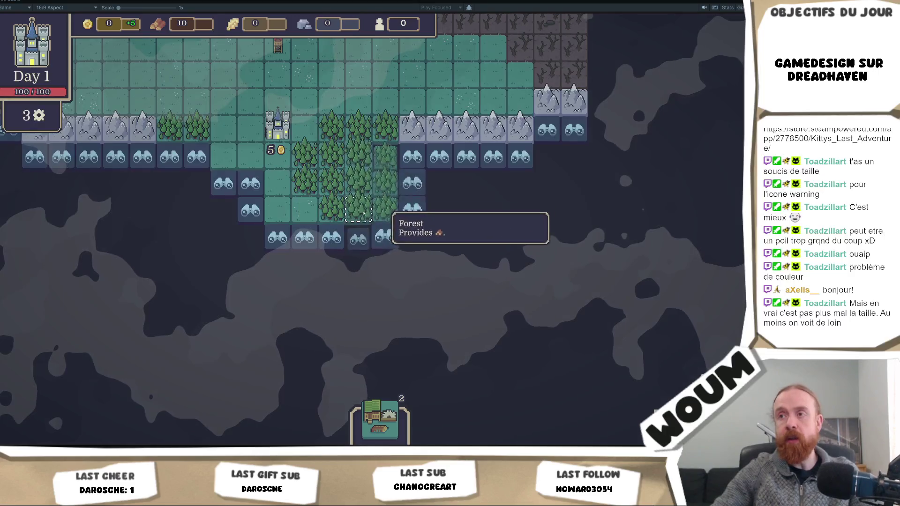
click(385, 244)
click(443, 268)
click(443, 268)
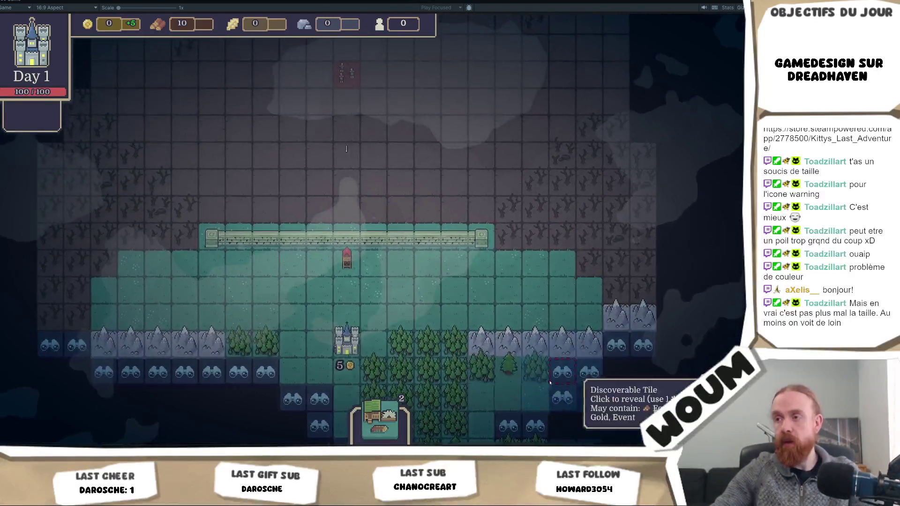
Step: Place the Pilgrim Caravan on its target tile and take the Automatic Wood Camp reward
click(204, 406)
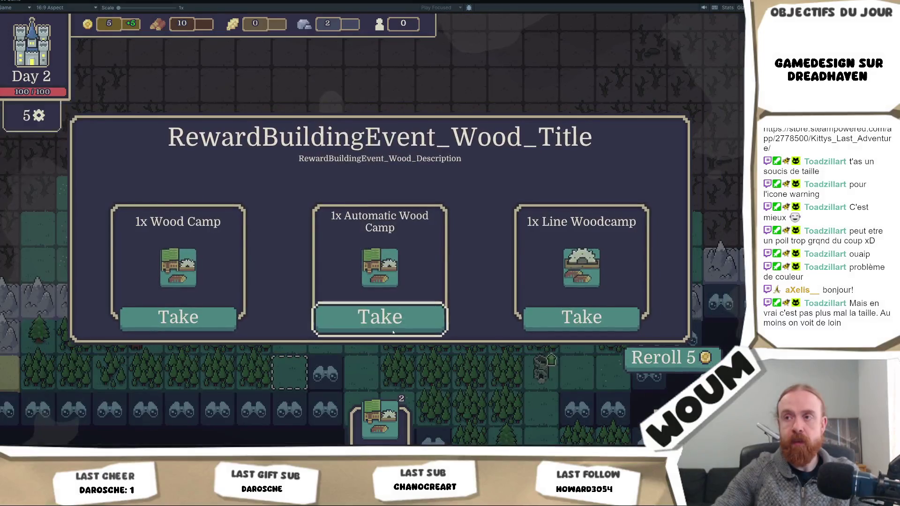
click(379, 315)
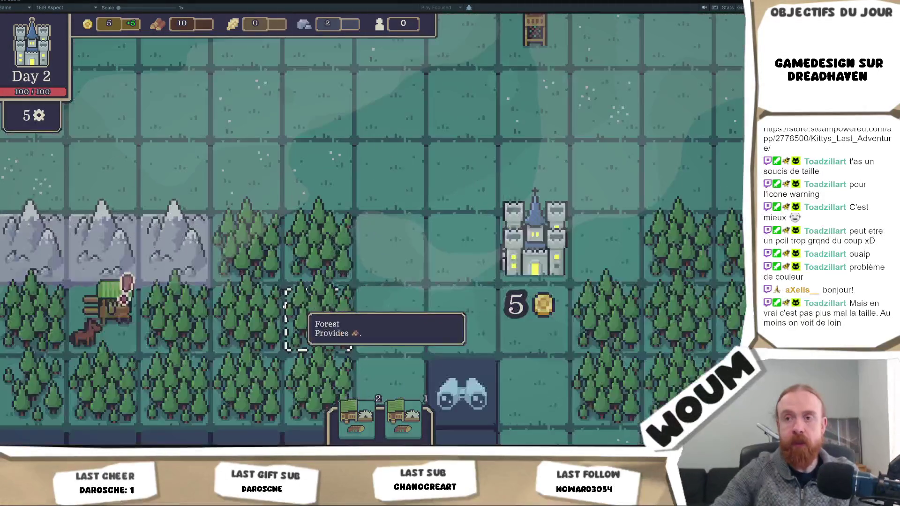
scroll(307, 311, down, 3)
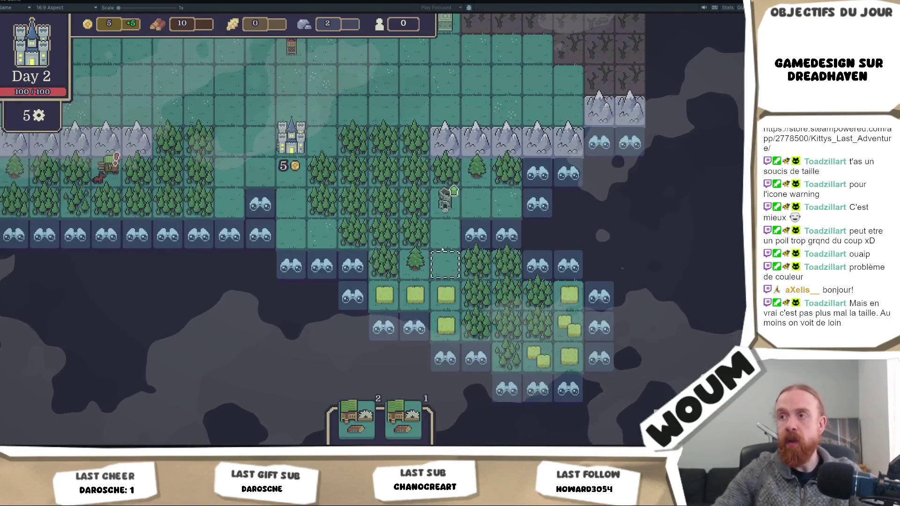
scroll(445, 187, up, 3)
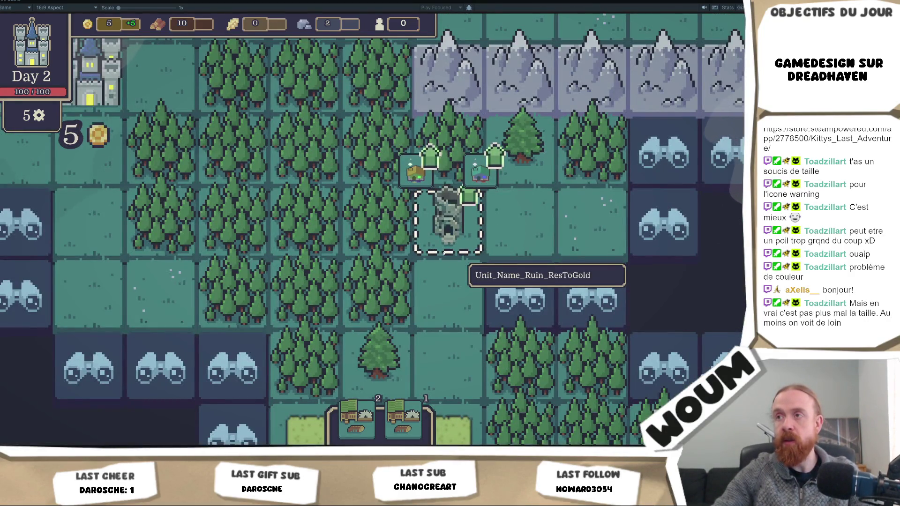
scroll(448, 223, down, 3)
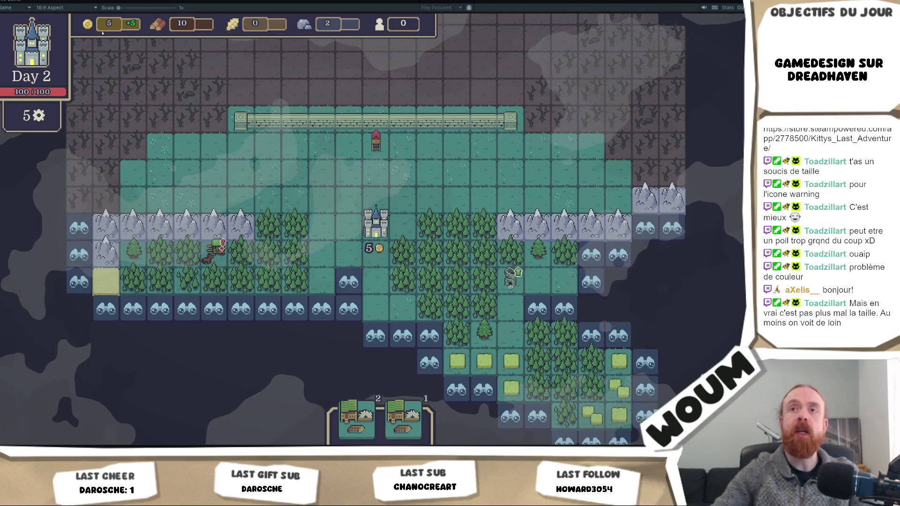
Step: Restore the full editor layout from the maximized Game view with Shift+Space
mouse_move(113, 26)
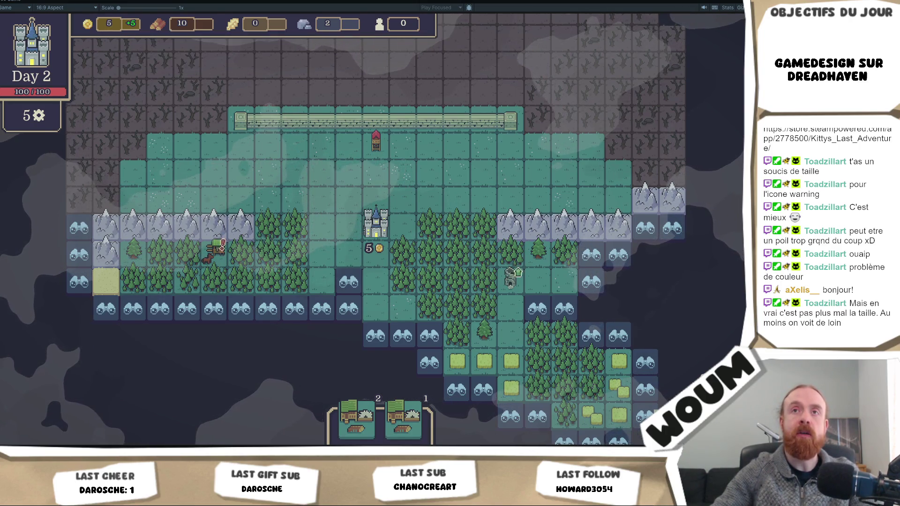
click(56, 7)
click(68, 22)
key(shift+space)
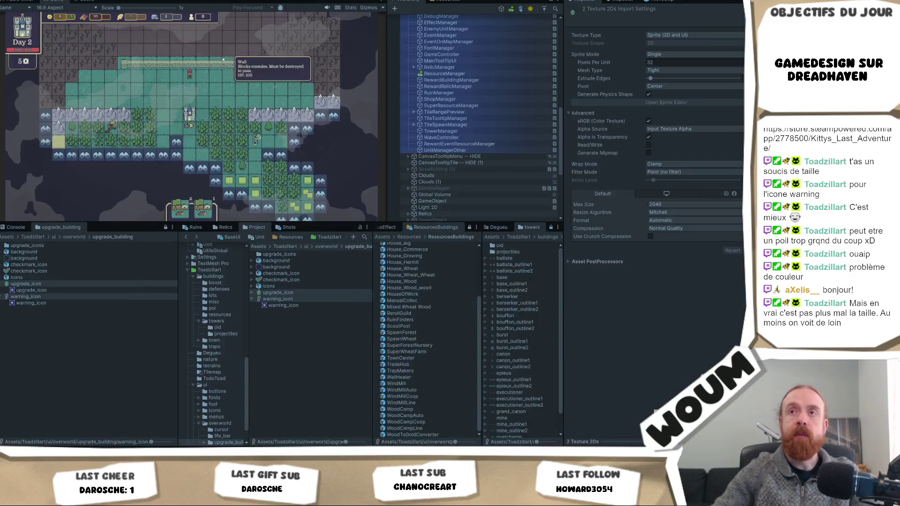
scroll(480, 57, up, 10)
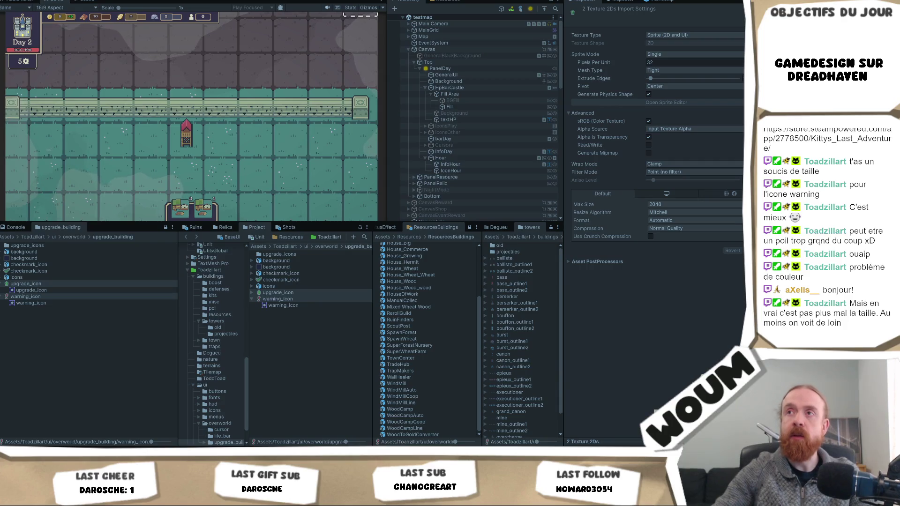
key(ctrl+p)
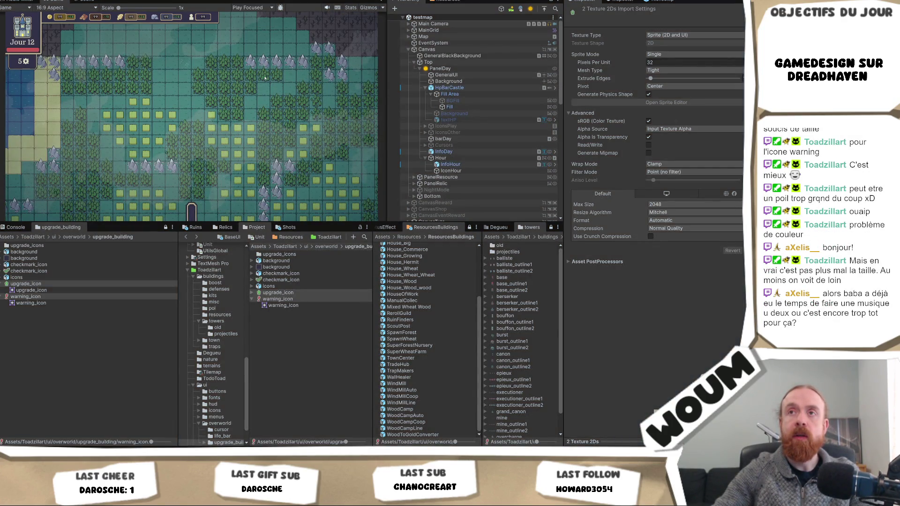
Step: Zoom the Scene view onto the HUD and inspect PanelDay, GeneralUI, Background, HpBarCastle, InfoDay and PanelResource
click(56, 1)
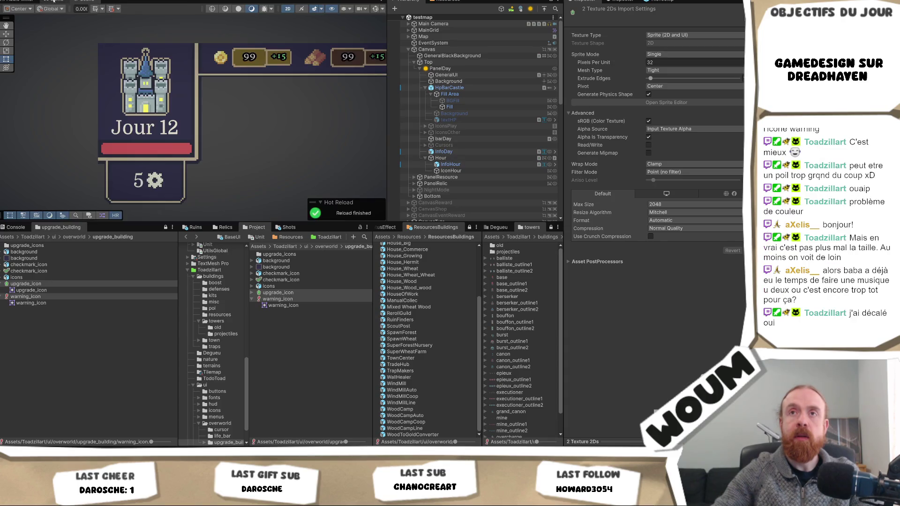
scroll(289, 69, up, 8)
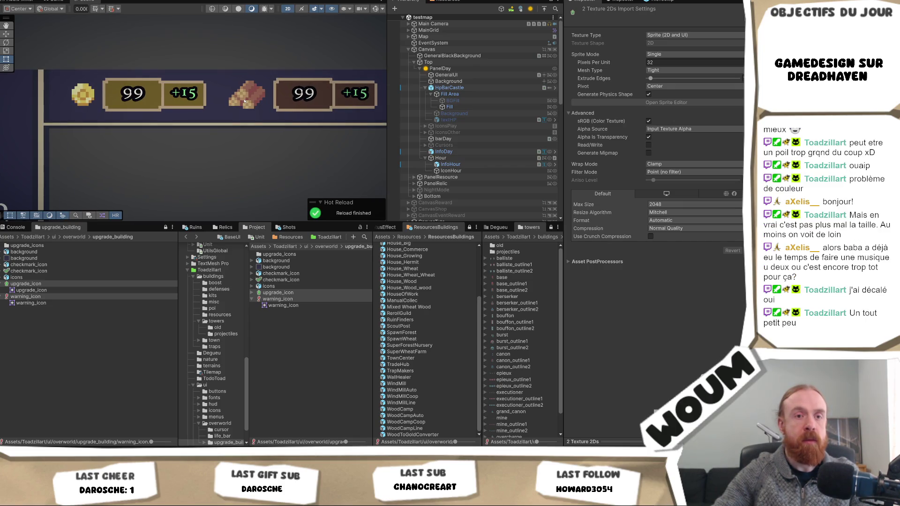
click(450, 69)
click(464, 75)
click(449, 81)
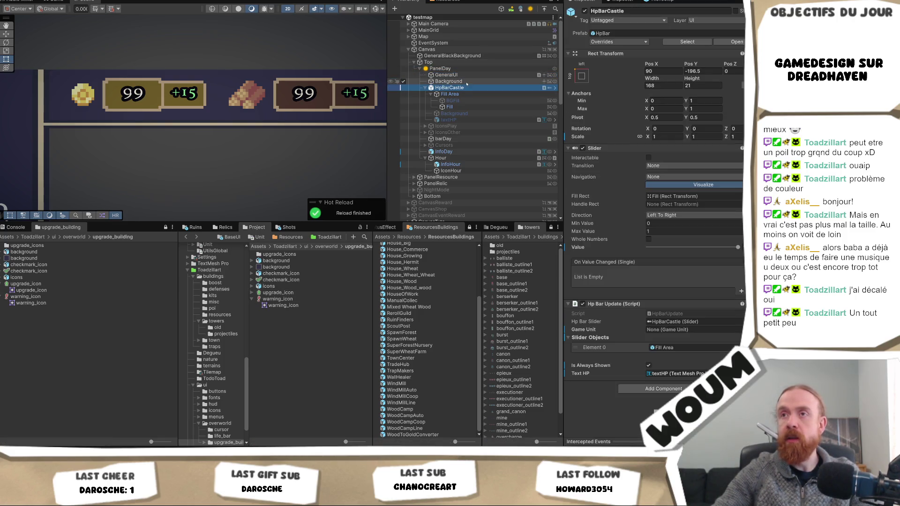
click(467, 88)
click(459, 152)
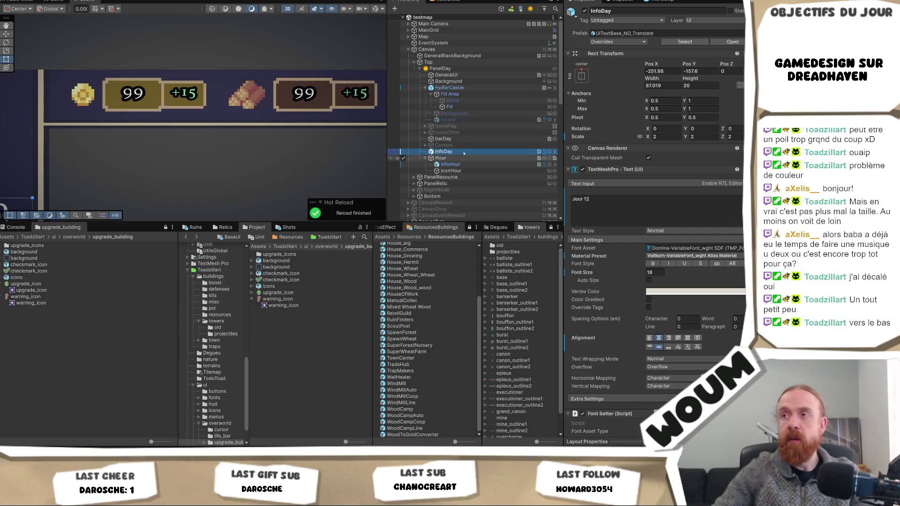
click(441, 177)
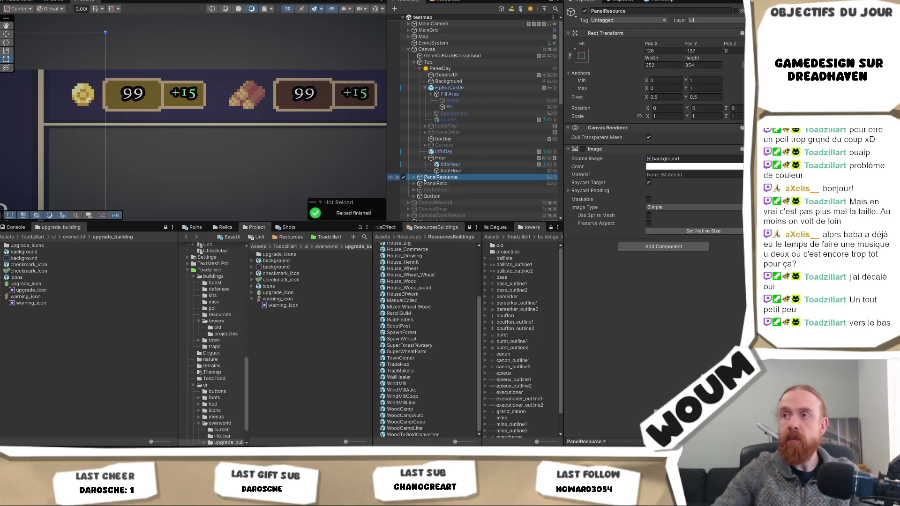
Step: Select the resource panel's VerticalLayout and undo a Pos X change to 140
click(444, 190)
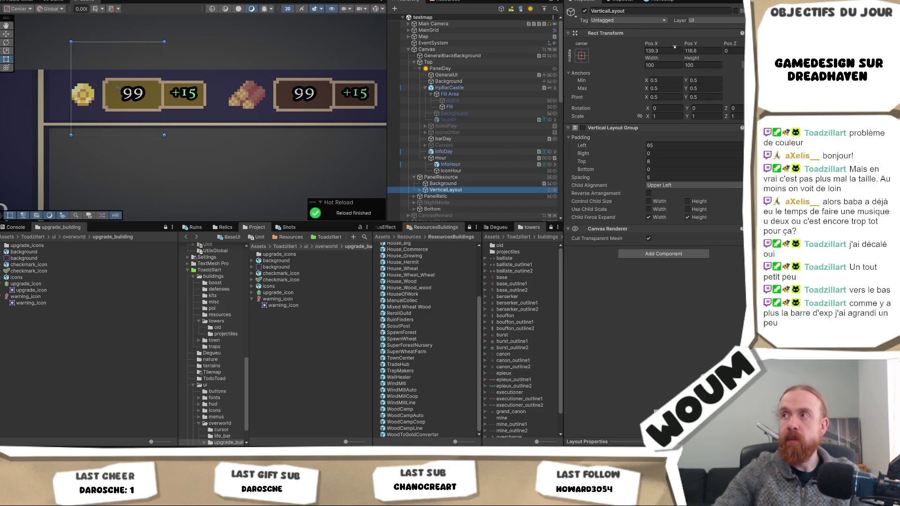
text(140)
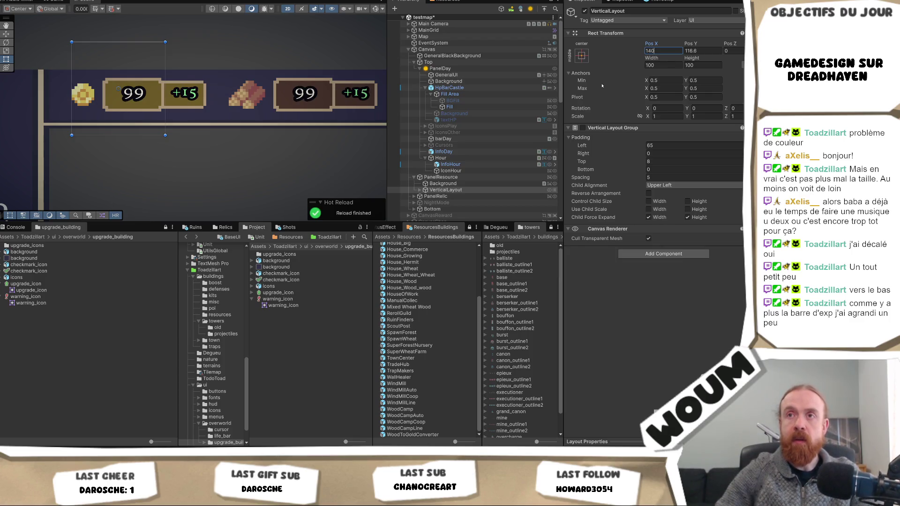
key(ctrl+z)
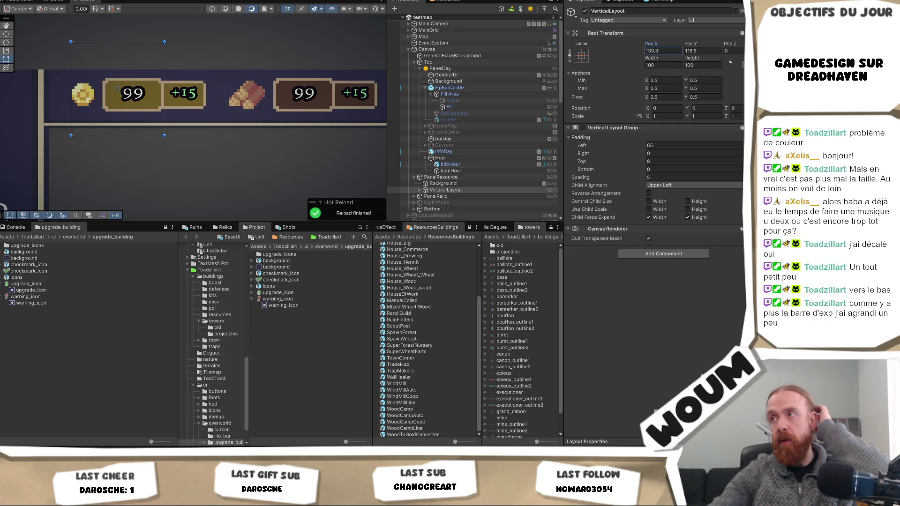
Step: Set the VerticalLayout's Rect Transform Pos Y to 115
text(117)
key(BackSpace)
text(8)
key(BackSpace)
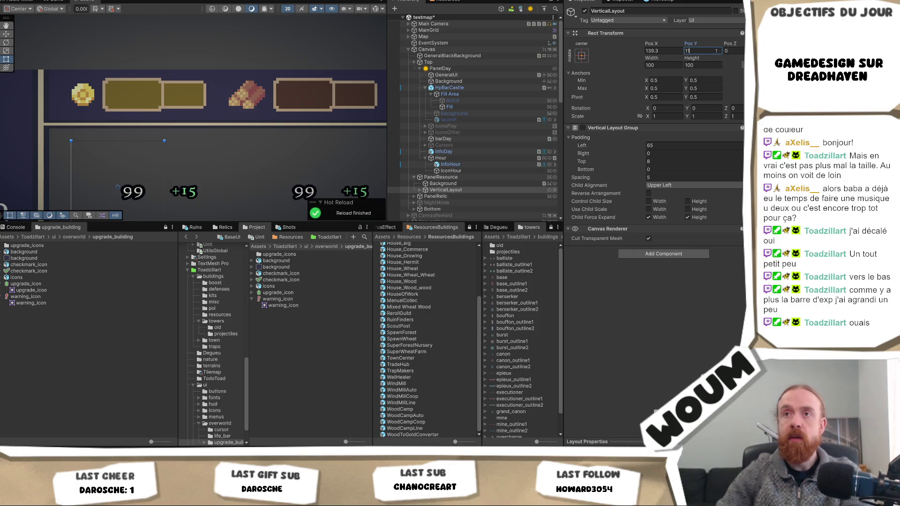
text(0)
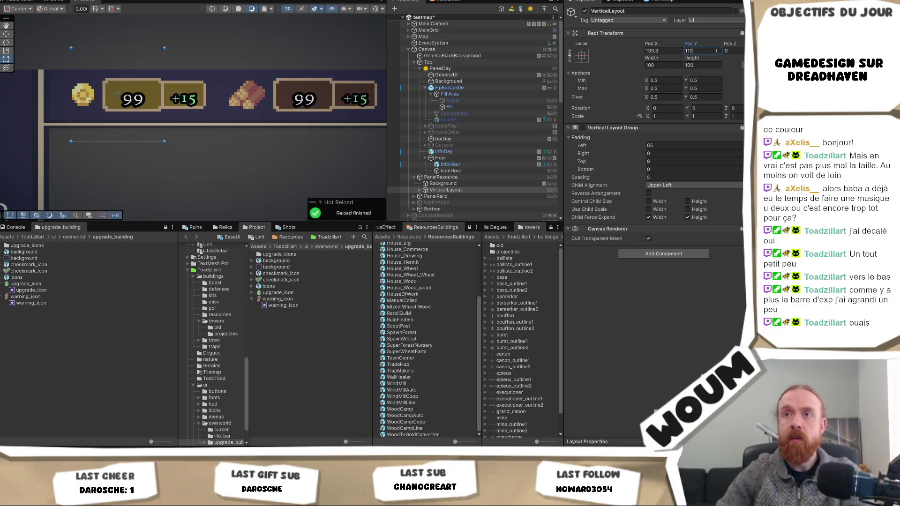
key(BackSpace)
text(5)
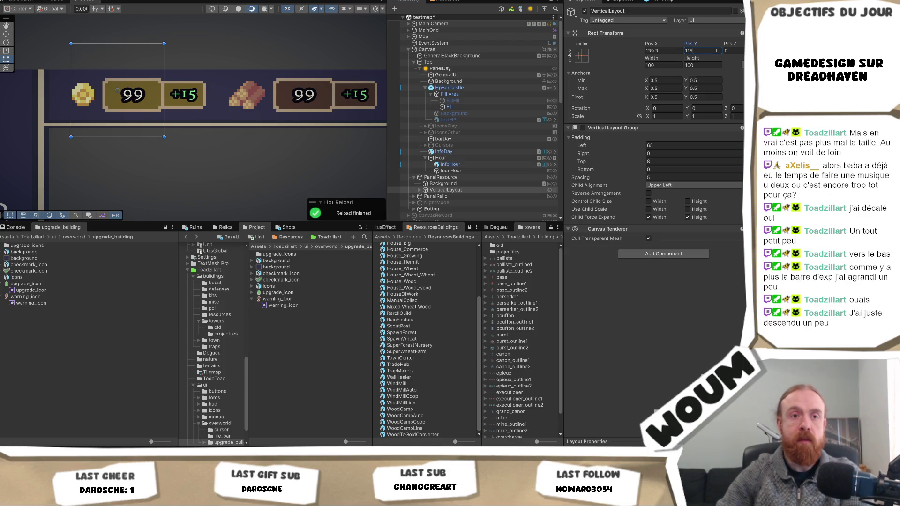
scroll(214, 102, up, 5)
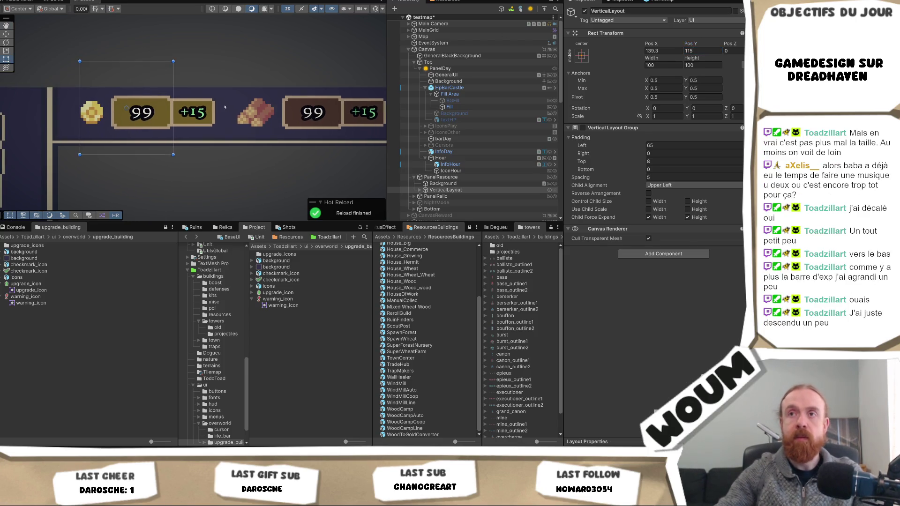
scroll(214, 102, up, 2)
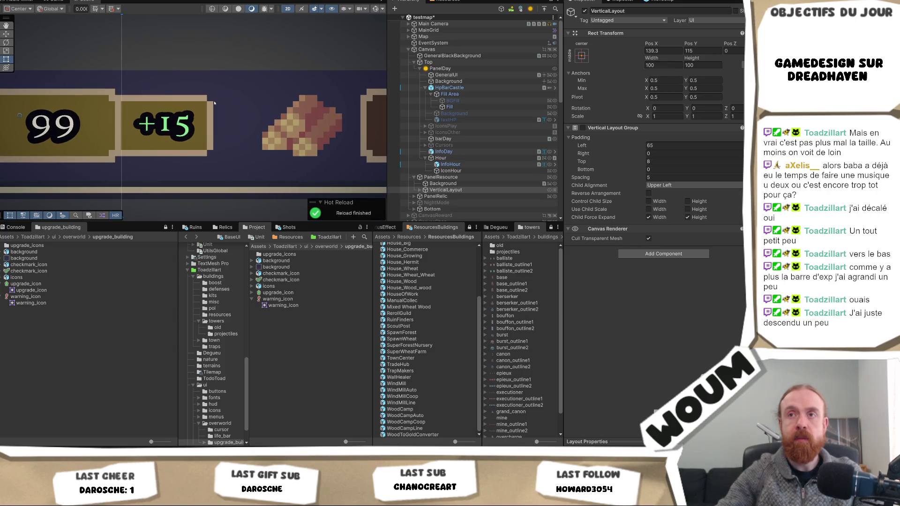
scroll(213, 103, up, 3)
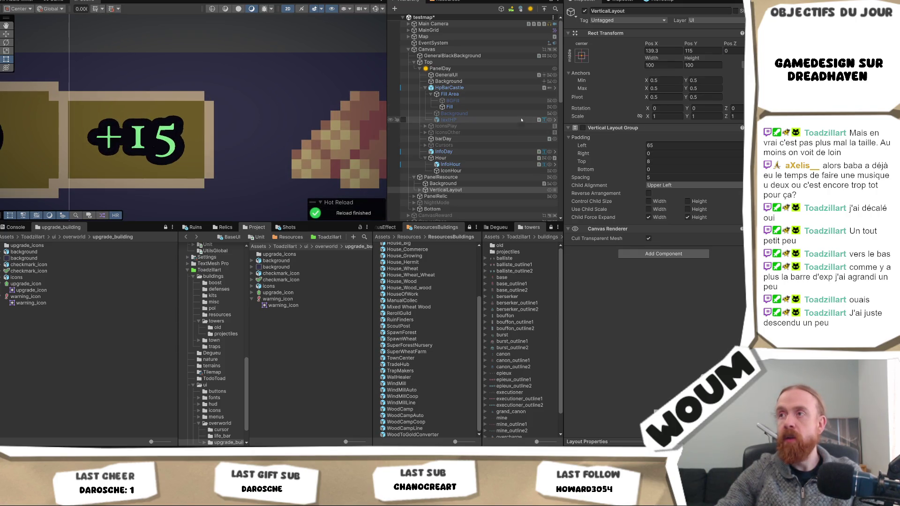
click(420, 190)
scroll(438, 192, down, 5)
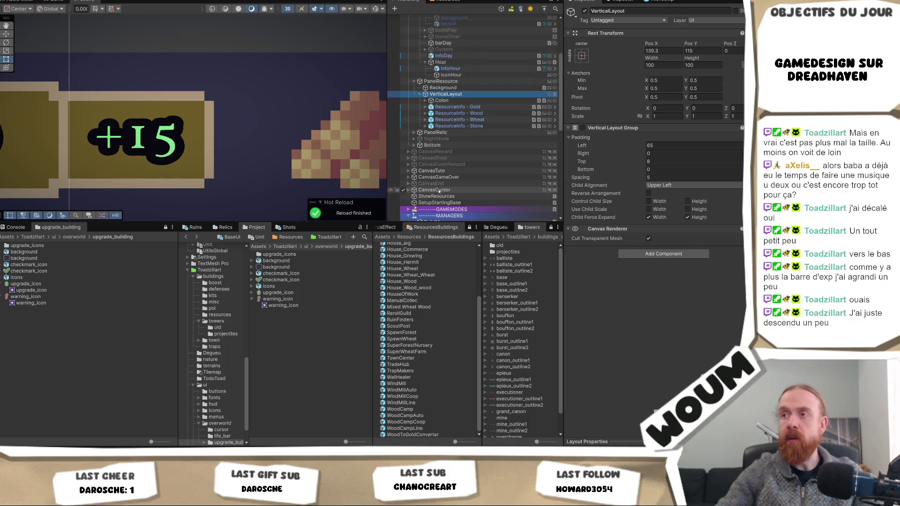
Step: Expand the ResourceInfo - Wheat row and select its RessourceBonus text
click(457, 120)
click(426, 120)
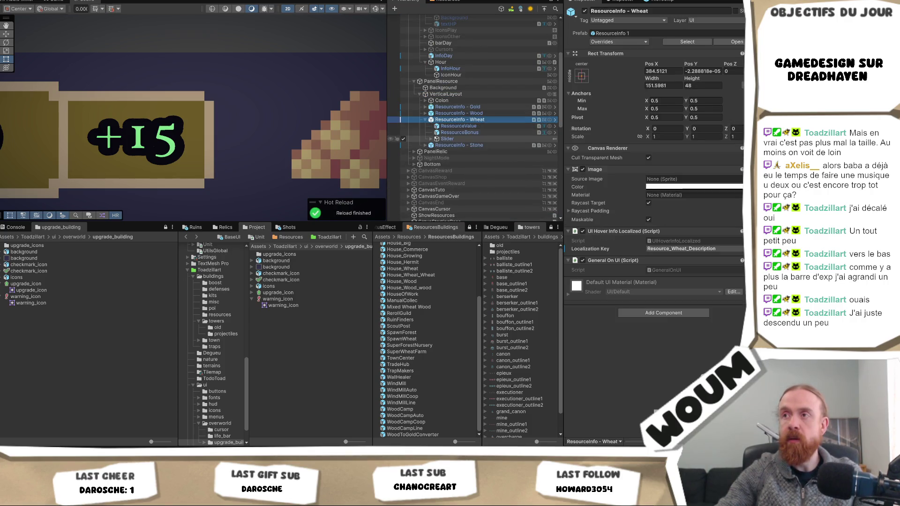
click(460, 132)
Step: Zoom the Scene view out and back in to frame the castle panel and resource boxes
scroll(725, 220, down, 2)
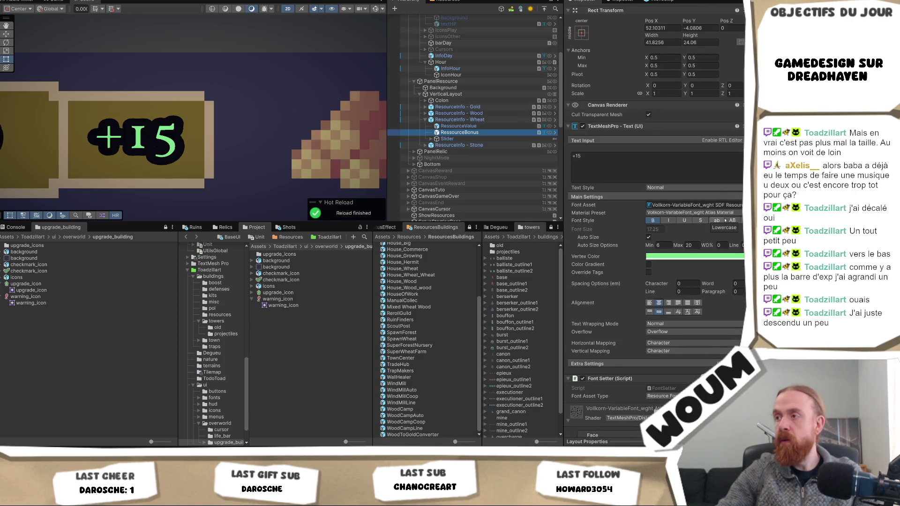
scroll(725, 220, down, 4)
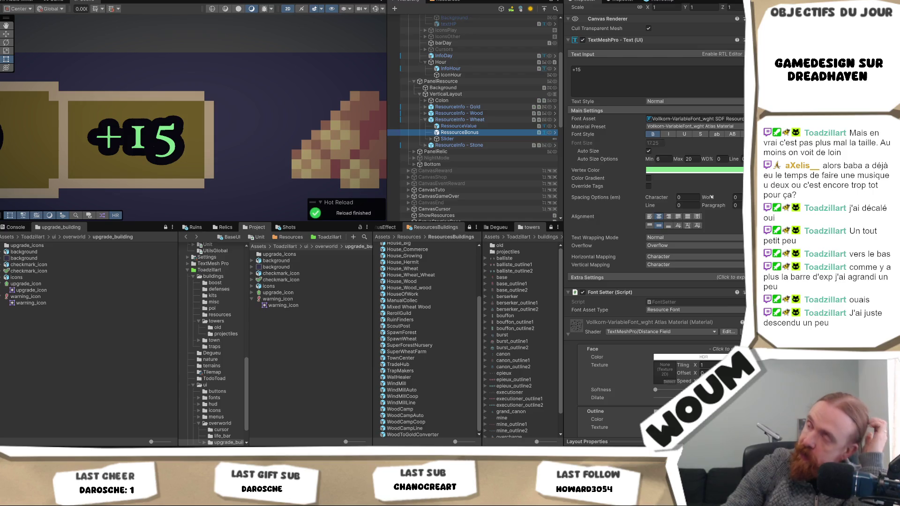
scroll(707, 203, down, 2)
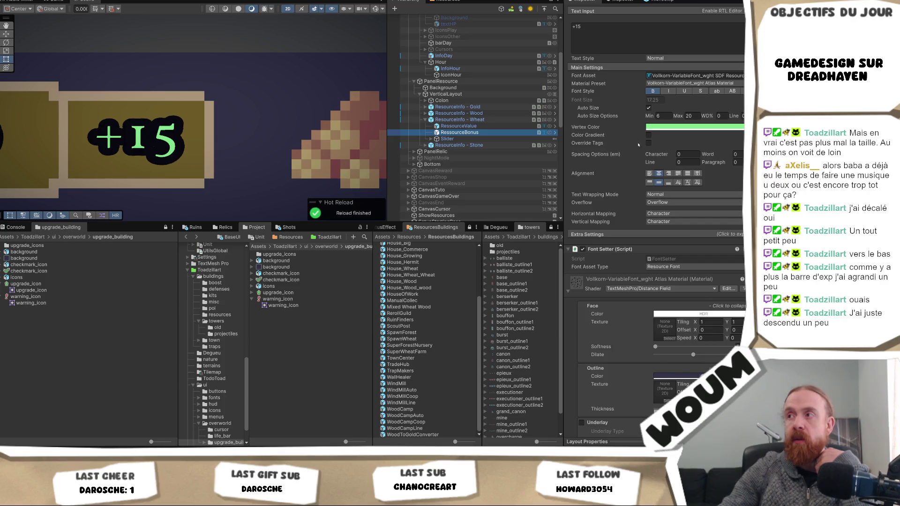
scroll(635, 143, up, 3)
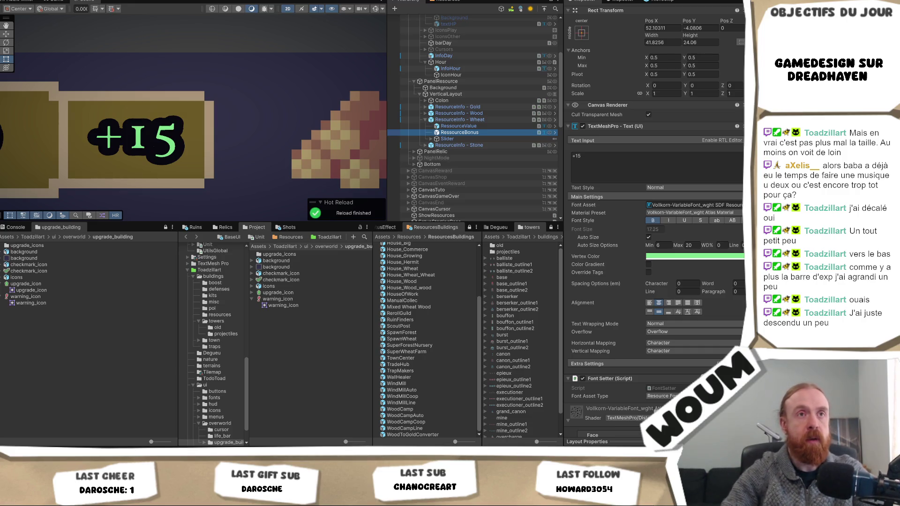
scroll(319, 168, down, 4)
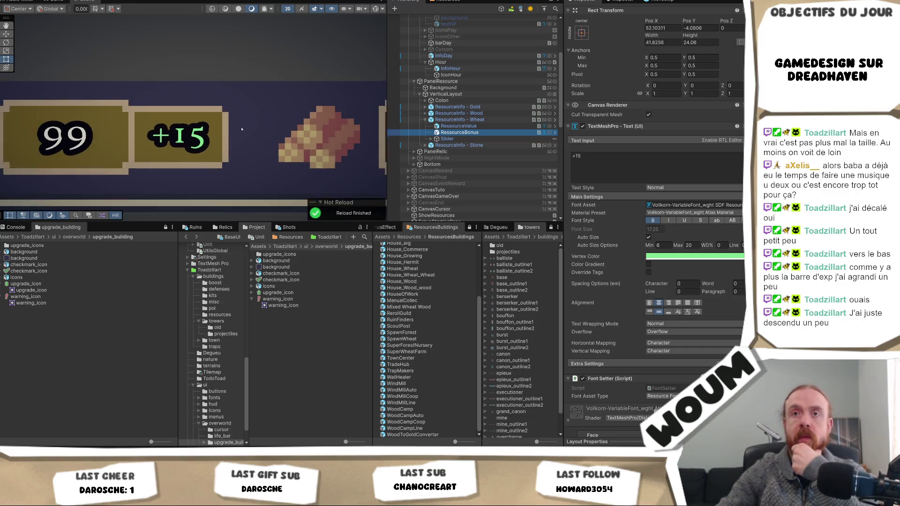
scroll(227, 135, up, 2)
scroll(227, 134, down, 3)
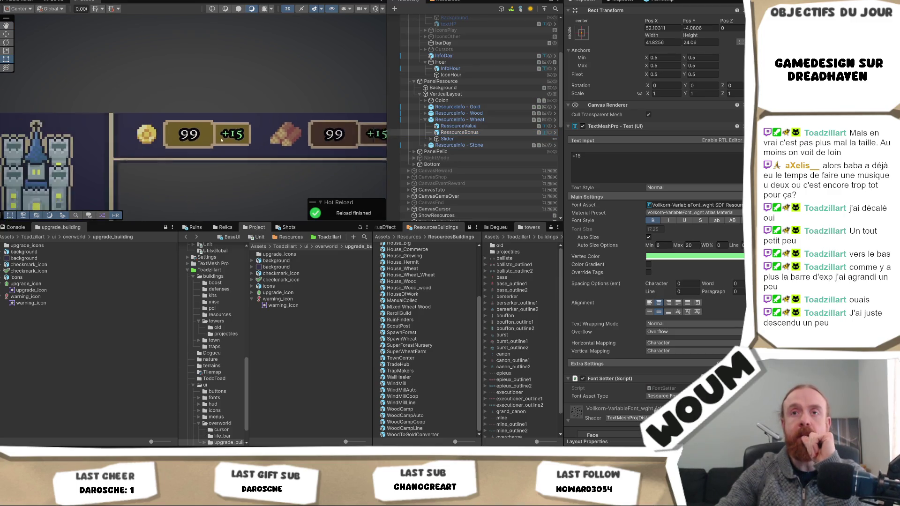
scroll(199, 122, up, 2)
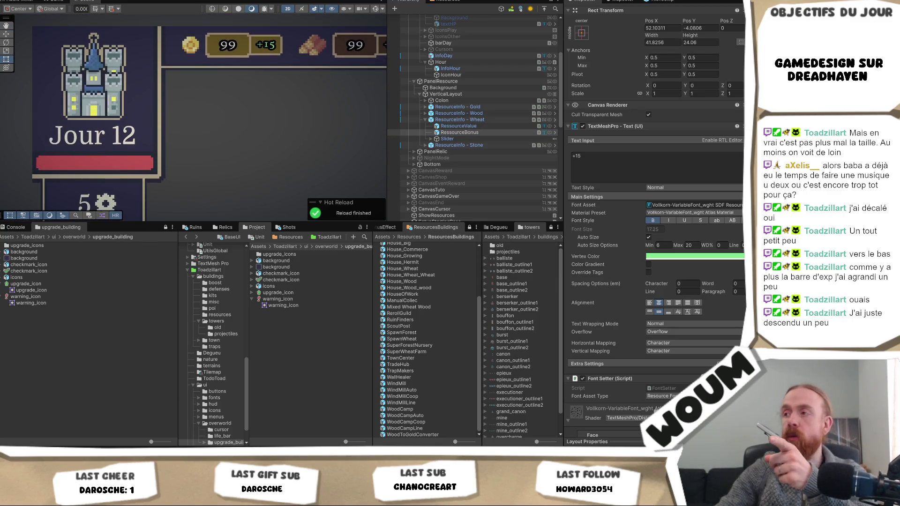
click(94, 163)
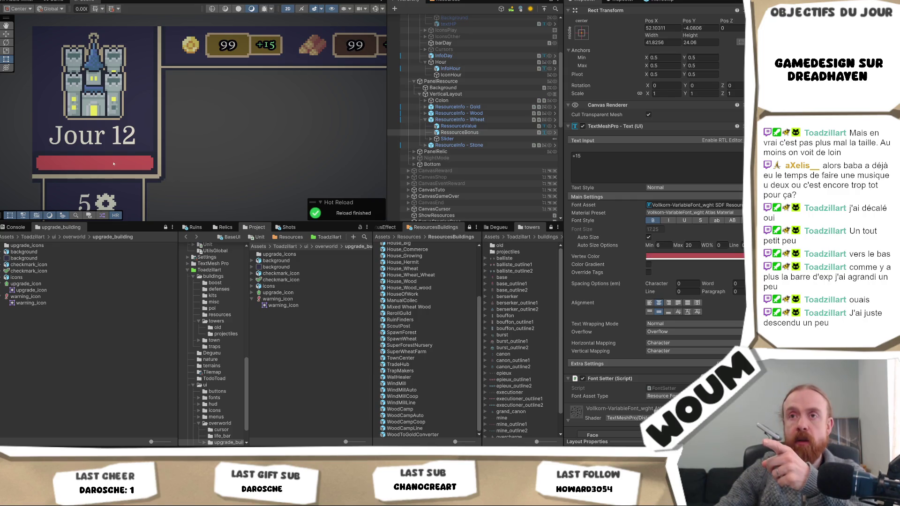
Step: Paste a muted red into the Wheat bonus text's Vertex Color, replacing the green
click(680, 256)
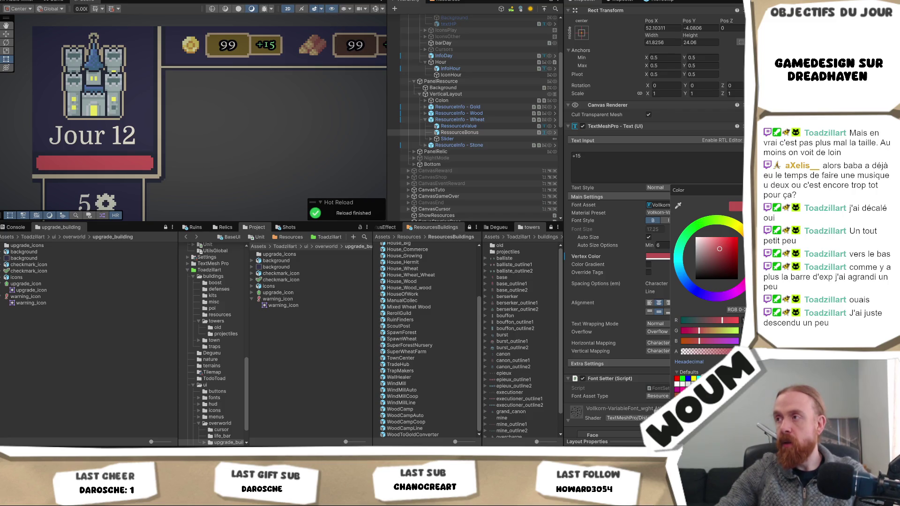
key(Escape)
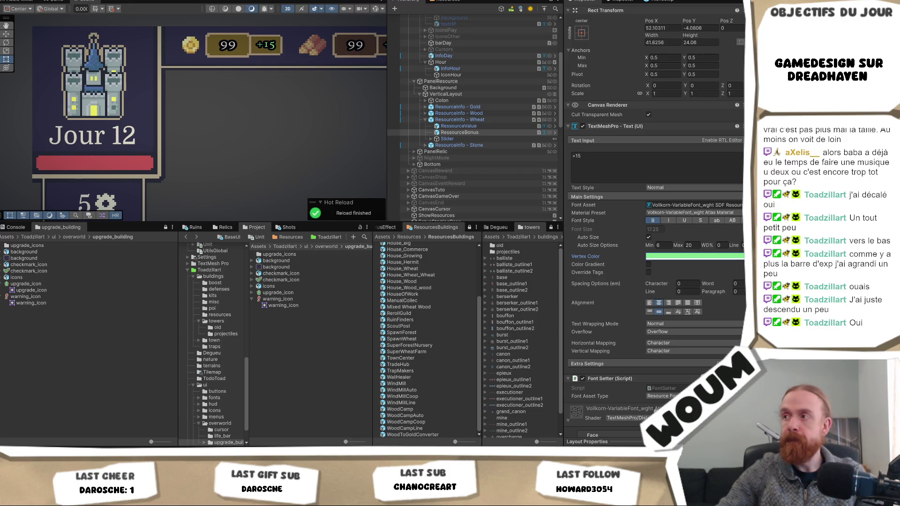
click(672, 257)
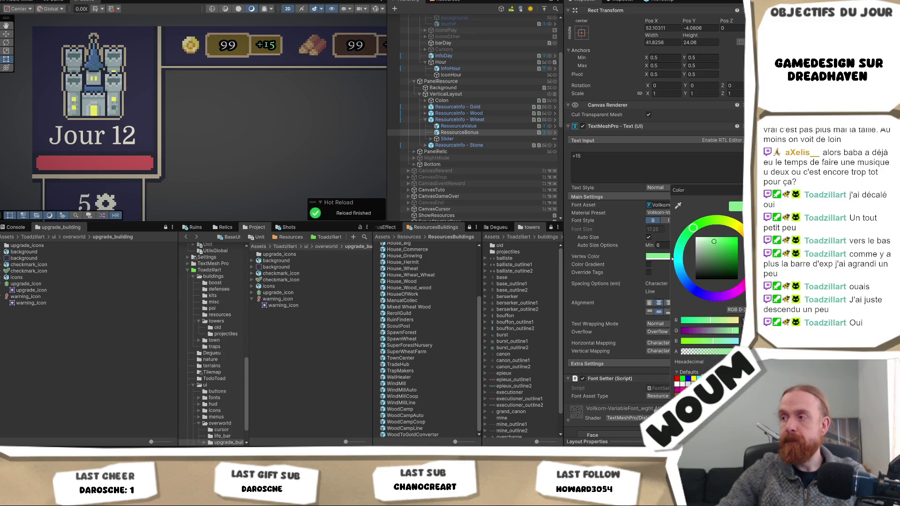
key(Escape)
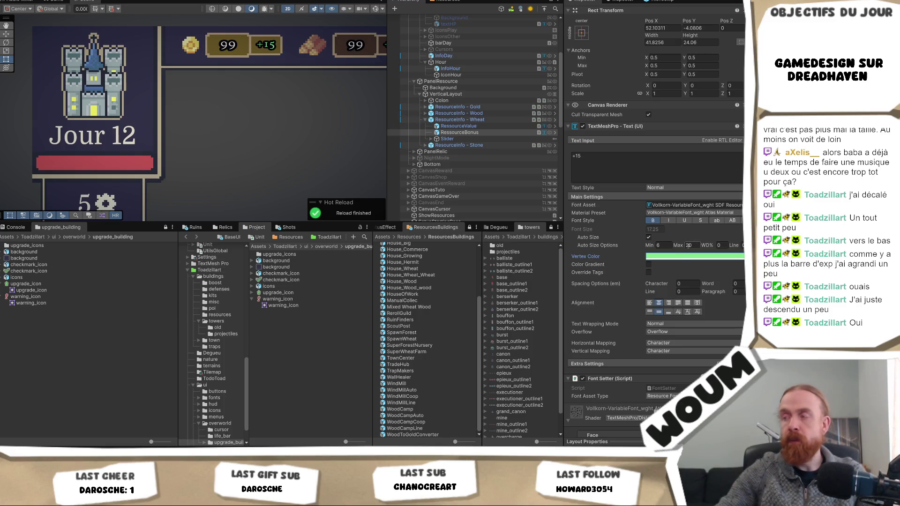
click(679, 257)
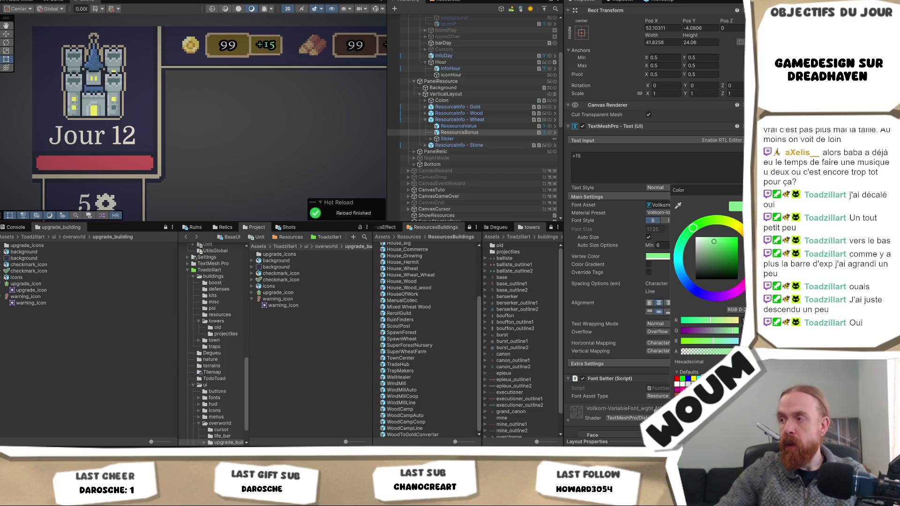
key(ctrl+v)
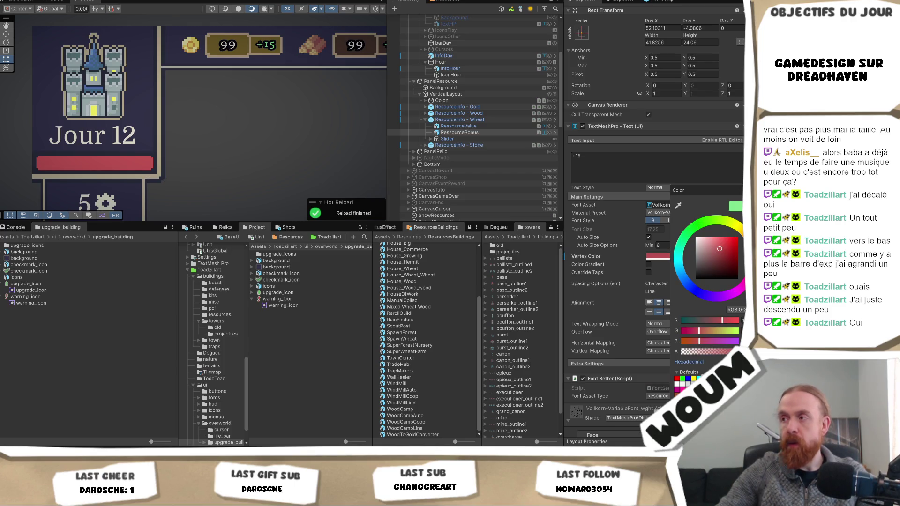
key(Return)
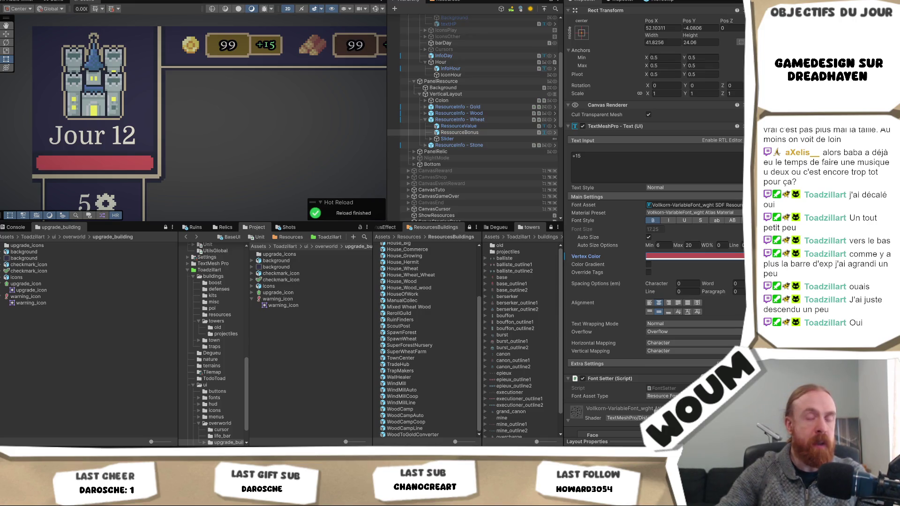
Step: Refine the bonus text's vertex colour to a slightly lighter red hex value
click(708, 254)
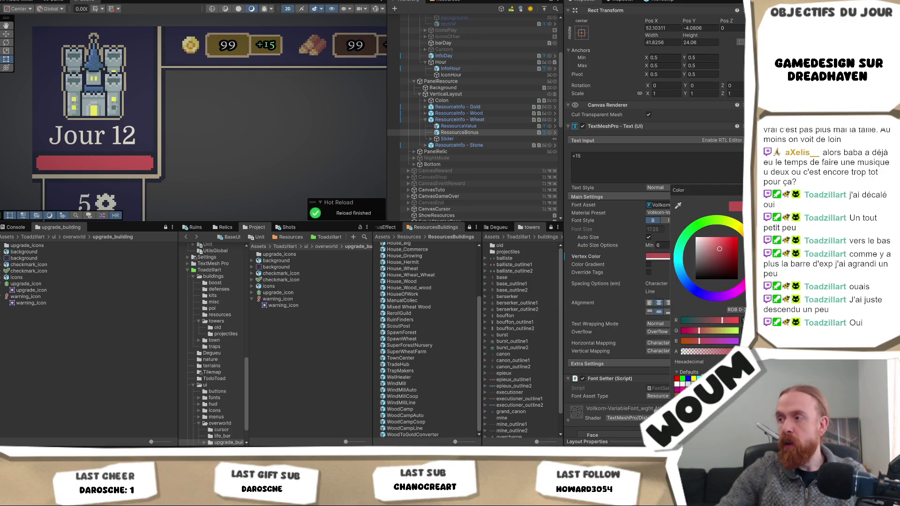
click(717, 362)
key(ctrl+v)
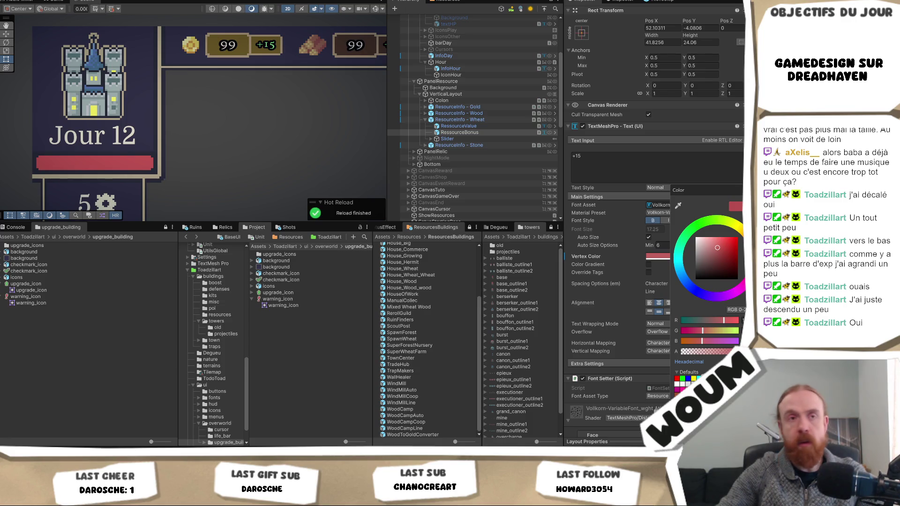
key(Return)
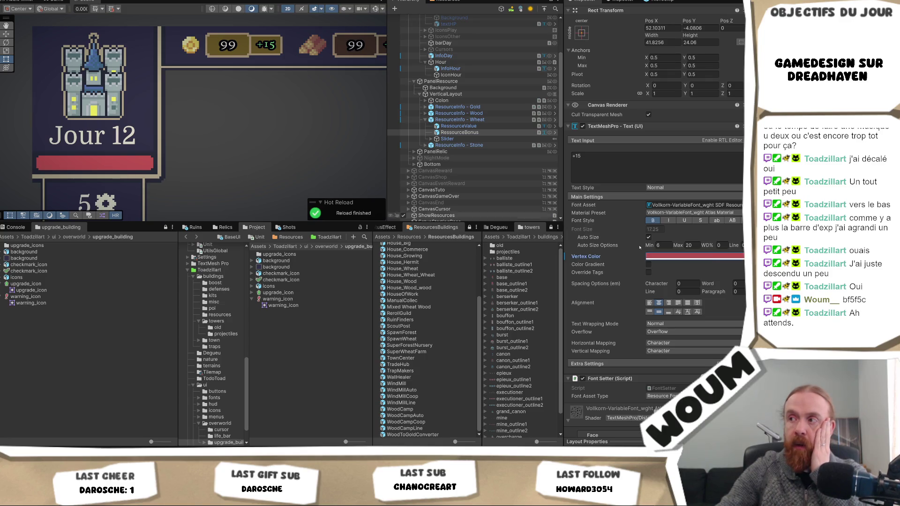
click(698, 256)
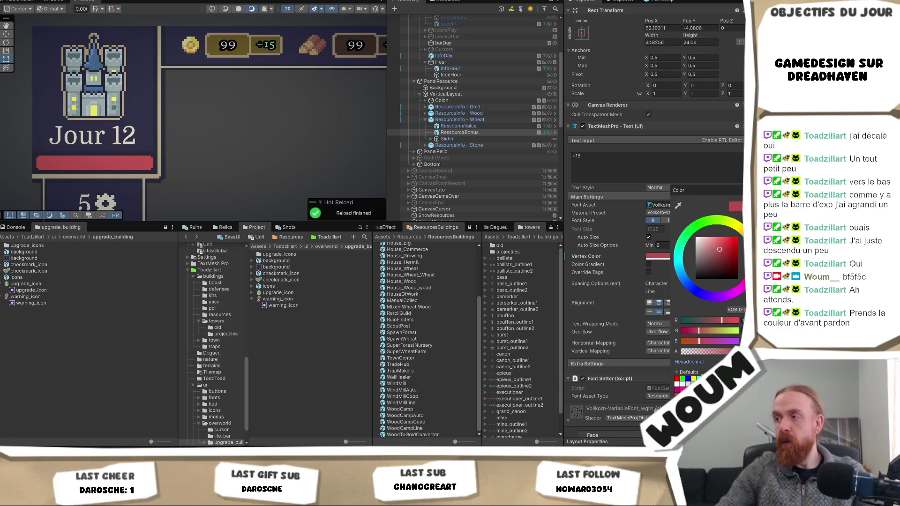
key(Escape)
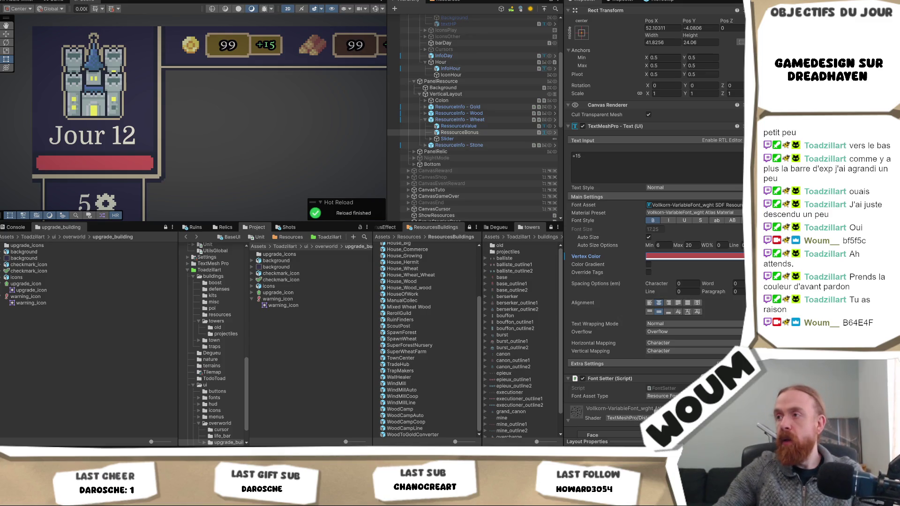
Step: Restore the RessourceBonus +15 text's vertex colour to its original light green, then deselect it
click(699, 257)
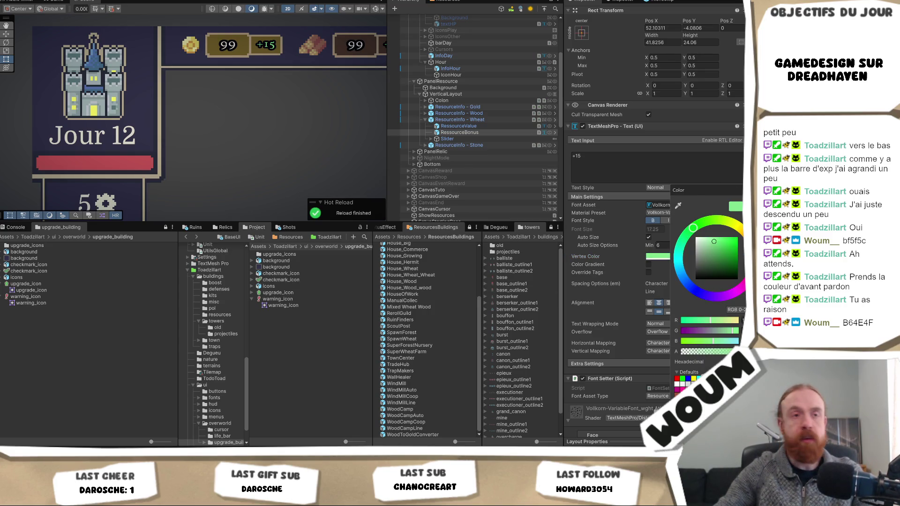
key(Return)
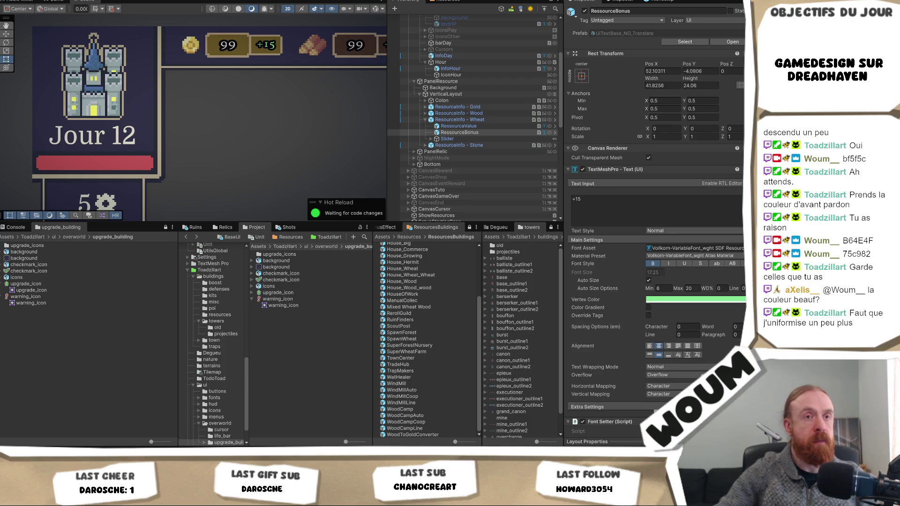
click(285, 107)
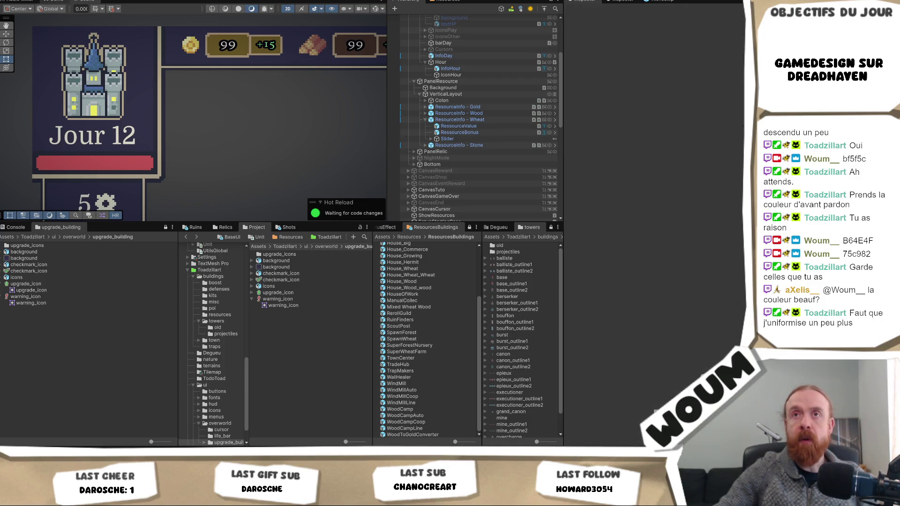
Step: Run the game from the Game view at Day 1, briefly maximized, then return to the full editor layout
key(ctrl+2)
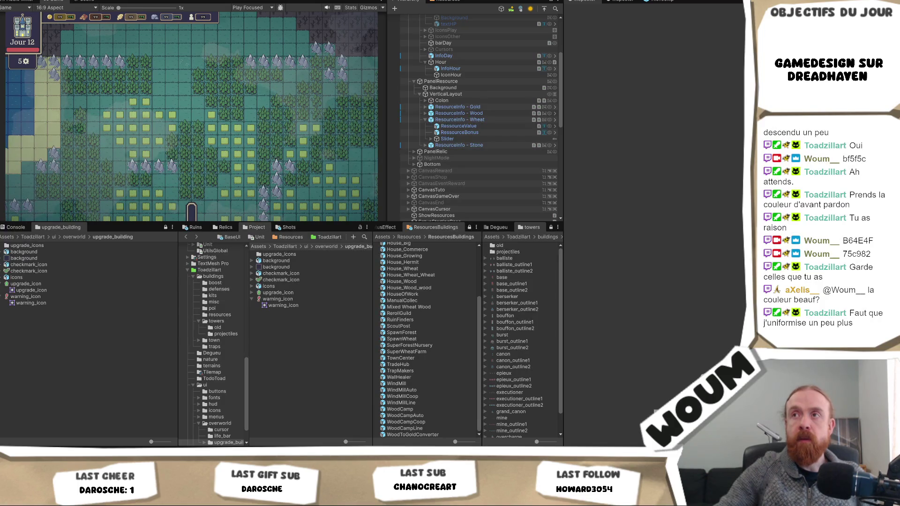
key(ctrl+p)
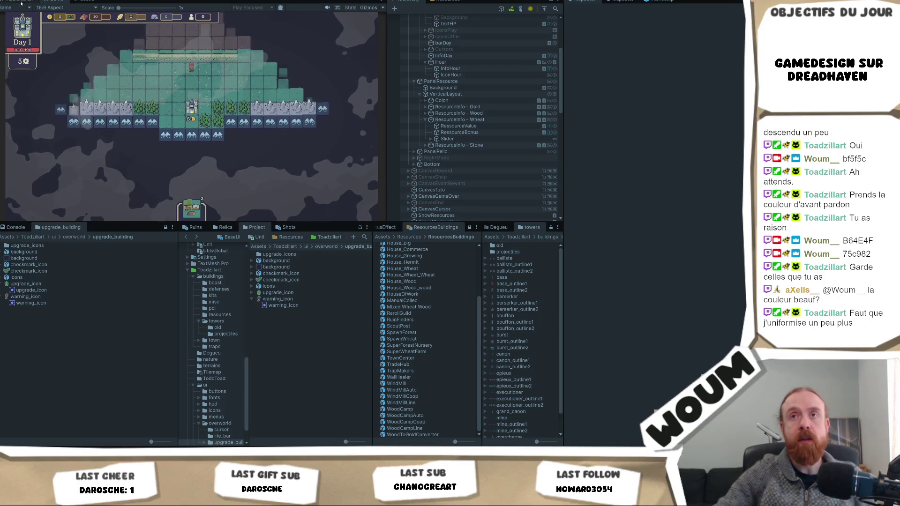
right_click(48, 2)
click(61, 28)
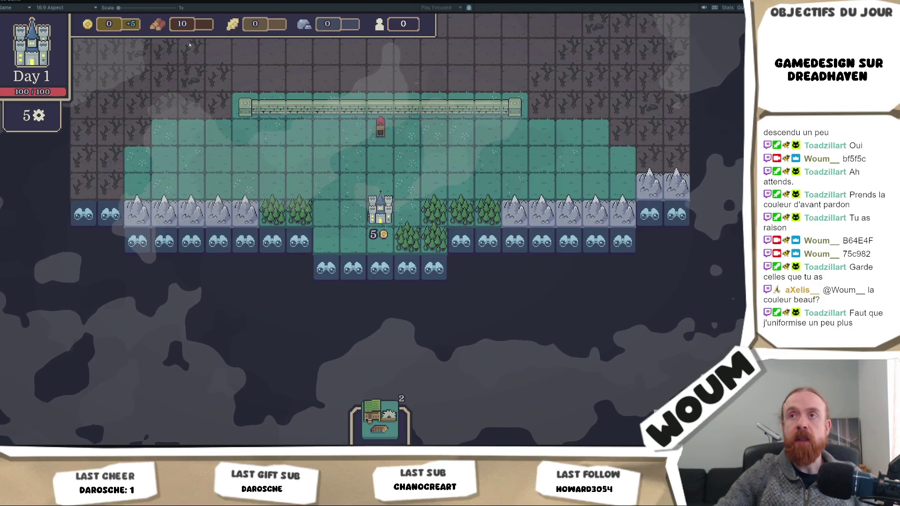
right_click(19, 2)
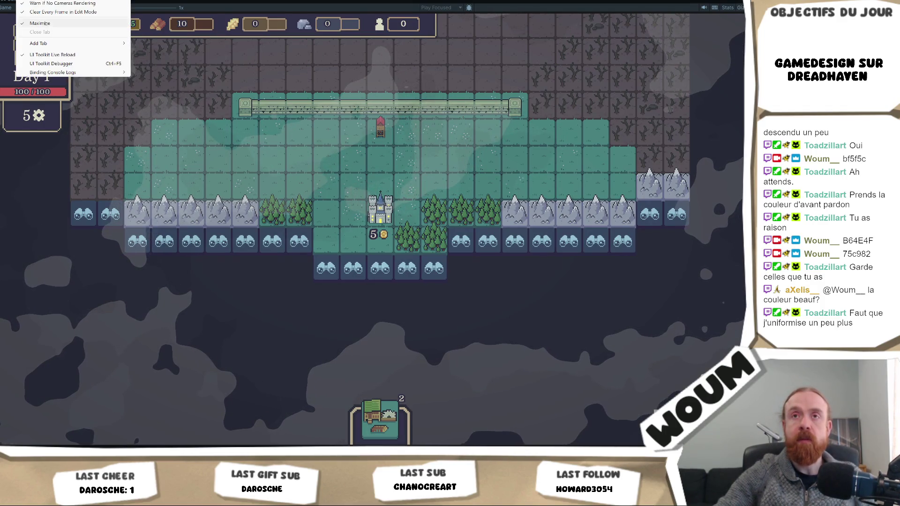
click(51, 25)
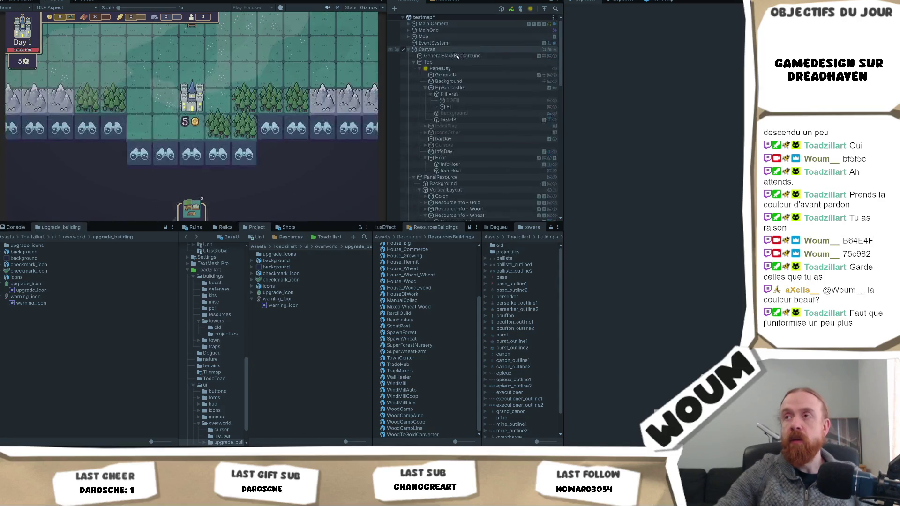
Step: Select PanelResource's VerticalLayout object in the Hierarchy, framing the panel in the scene
click(466, 159)
click(442, 178)
double_click(457, 177)
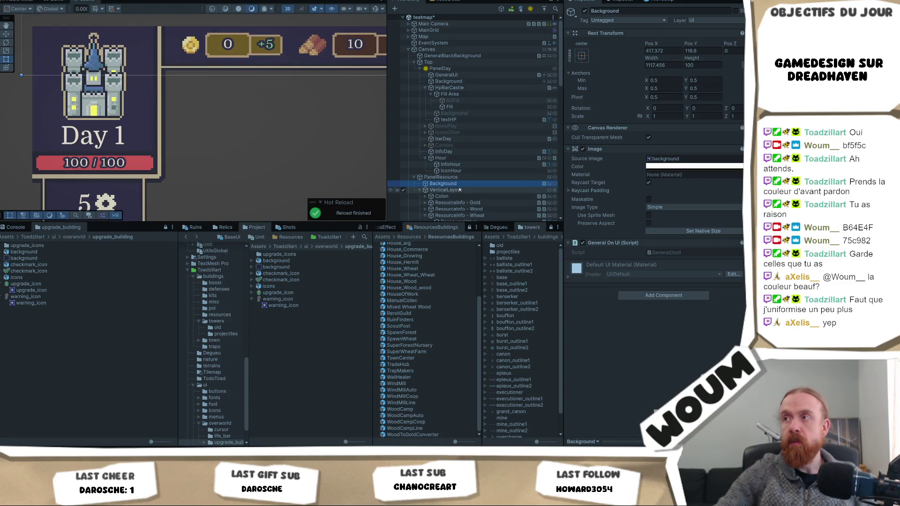
click(445, 190)
Step: Set the VerticalLayout's Rect Transform Pos Y to 113 and save the testmap scene
click(702, 51)
text(114)
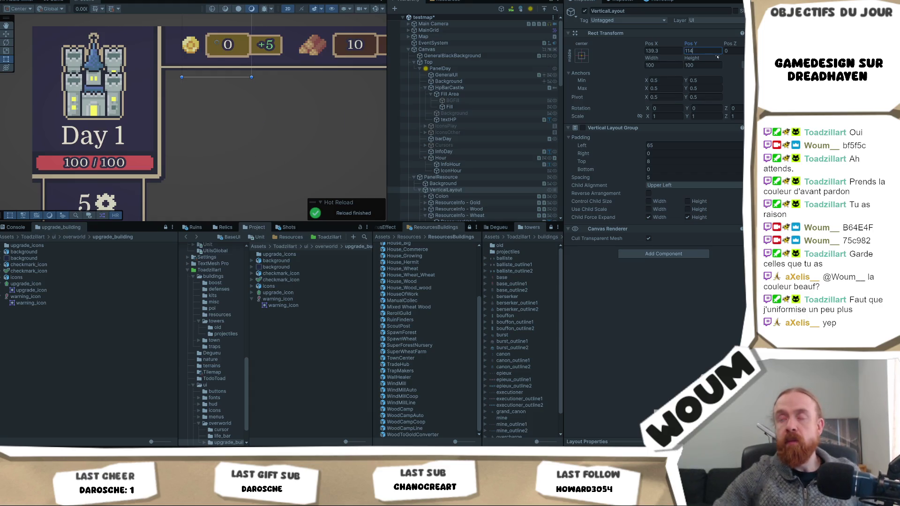
scroll(261, 83, up, 2)
scroll(225, 156, up, 10)
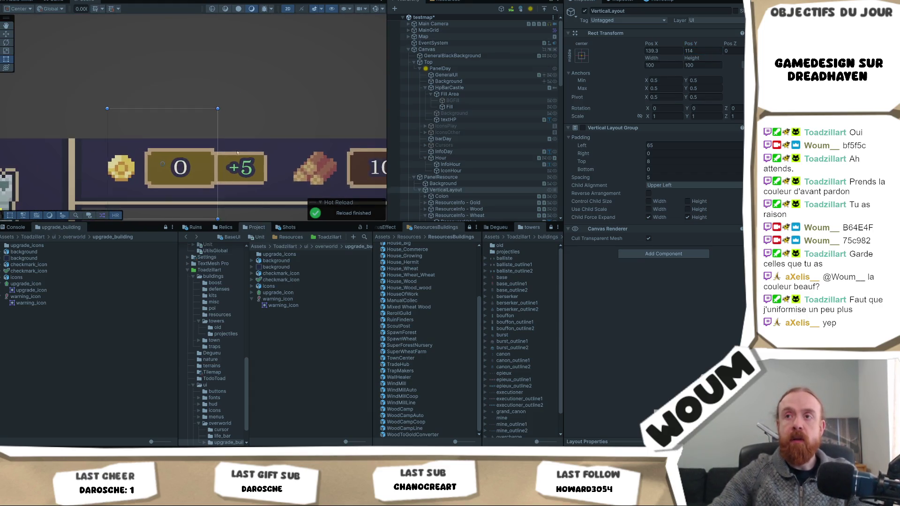
drag(287, 155, 288, 87)
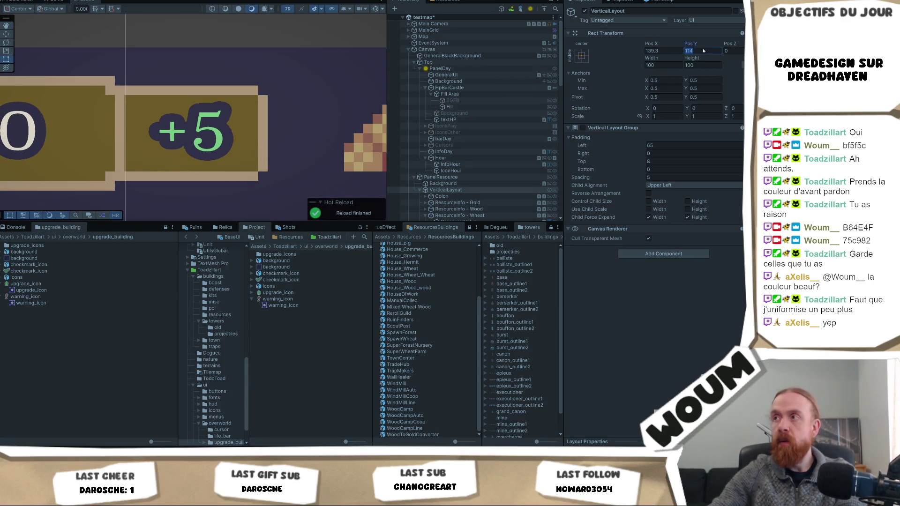
key(BackSpace)
text(3)
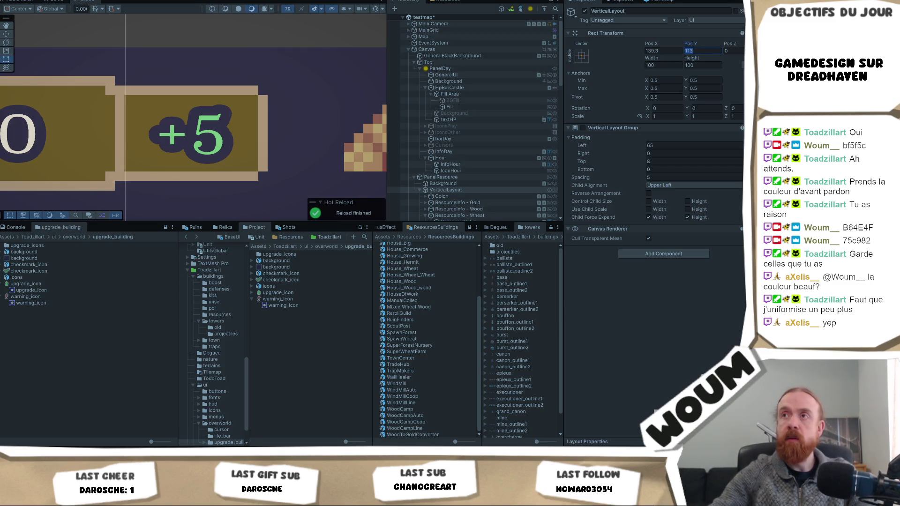
key(ctrl+p)
text(113)
key(ctrl+s)
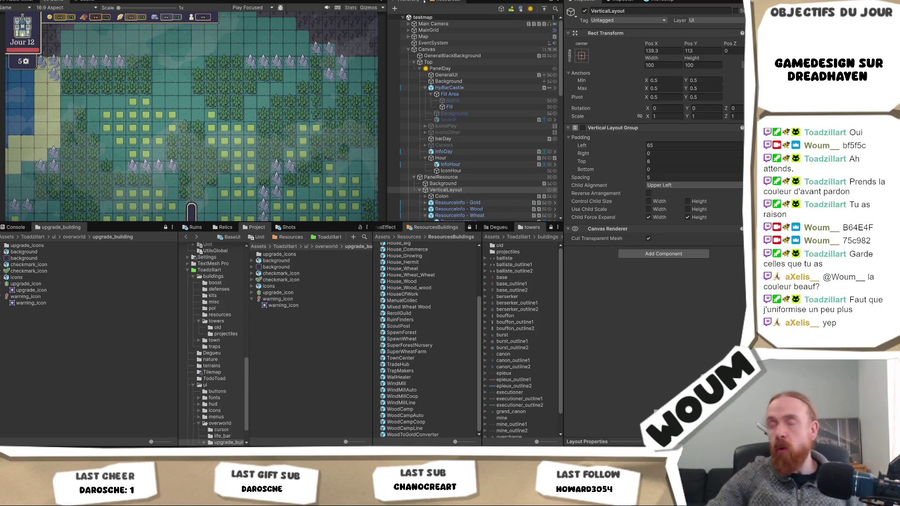
Step: Maximize the Game view and restart Play mode for a fresh Day 1 playtest
right_click(51, 1)
click(93, 21)
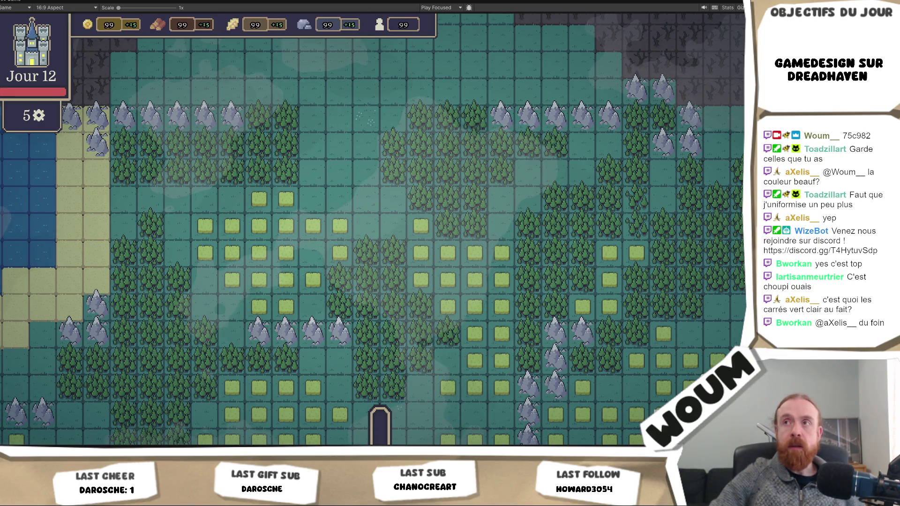
key(ctrl+p)
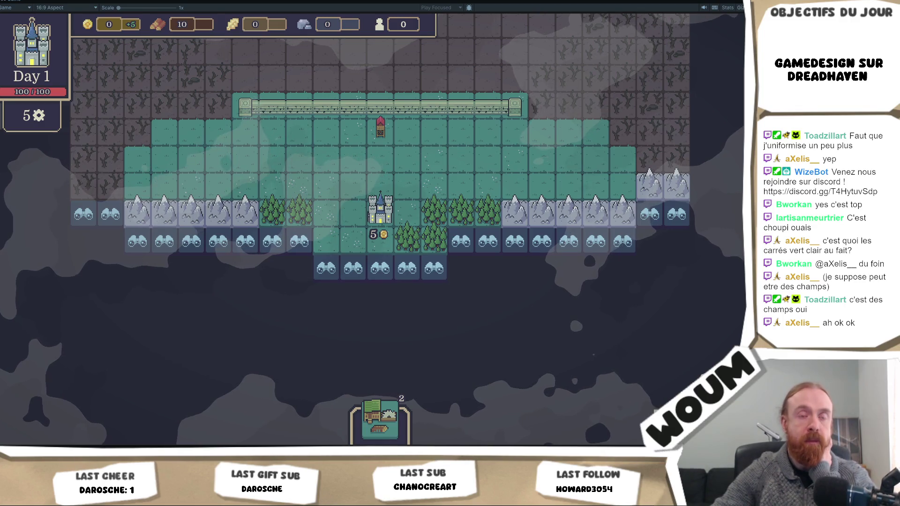
Step: Reveal fog tiles below the castle and near the fields, then zoom in on the board
click(384, 269)
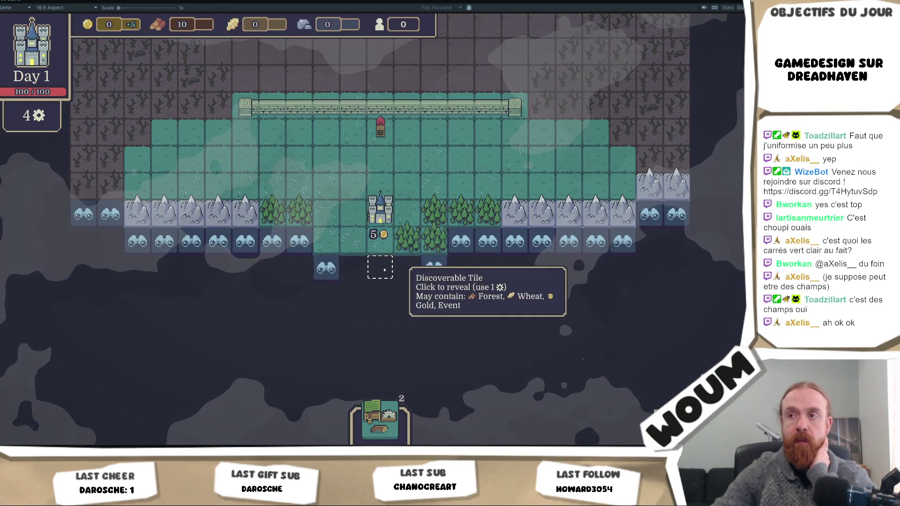
click(384, 270)
click(353, 322)
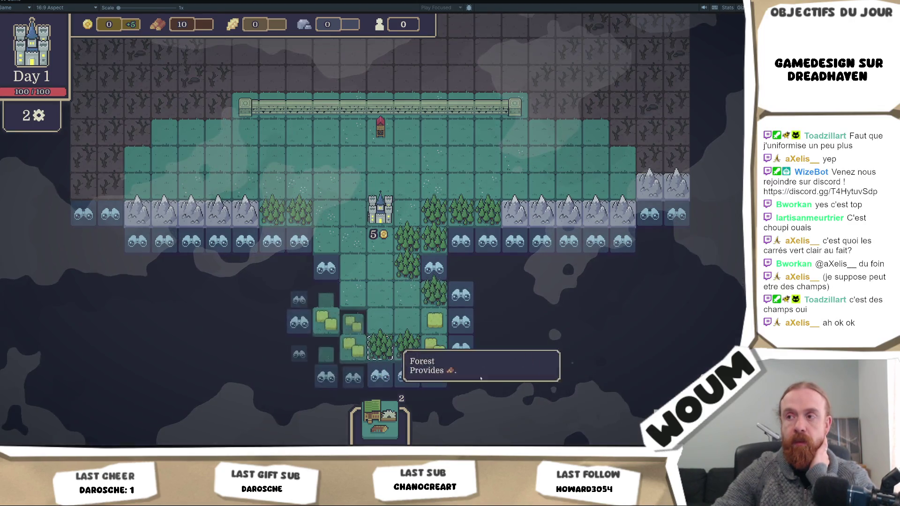
scroll(461, 297, up, 2)
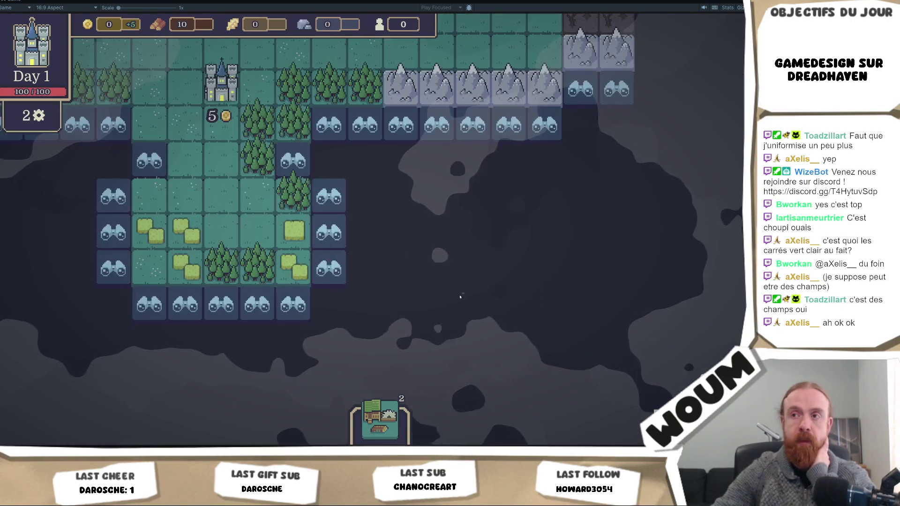
scroll(460, 297, up, 2)
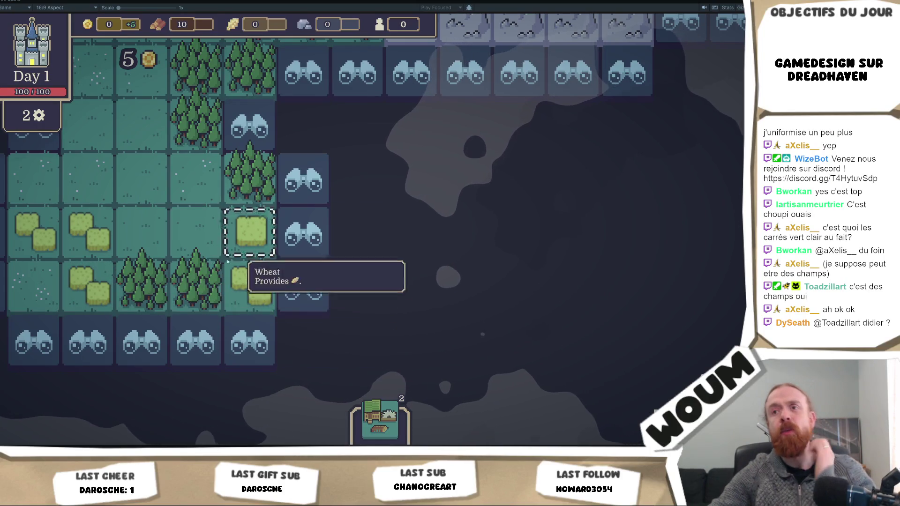
right_click(9, 2)
Step: Leave the maximized Game view and open the Toadzillart nature sprite folder
click(32, 21)
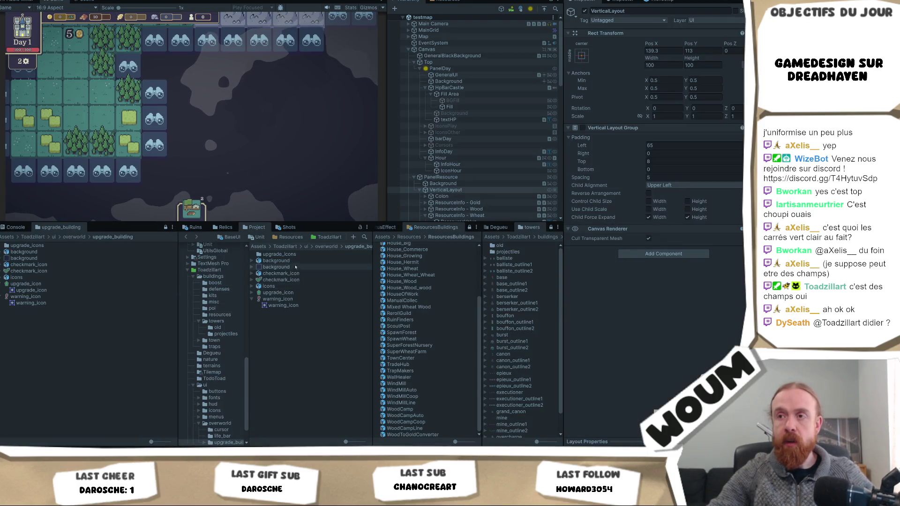
click(291, 248)
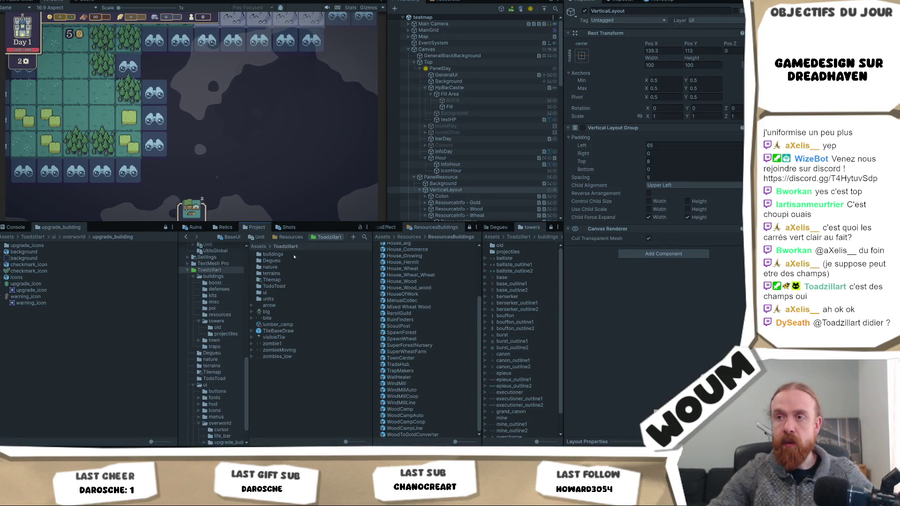
click(285, 273)
double_click(283, 267)
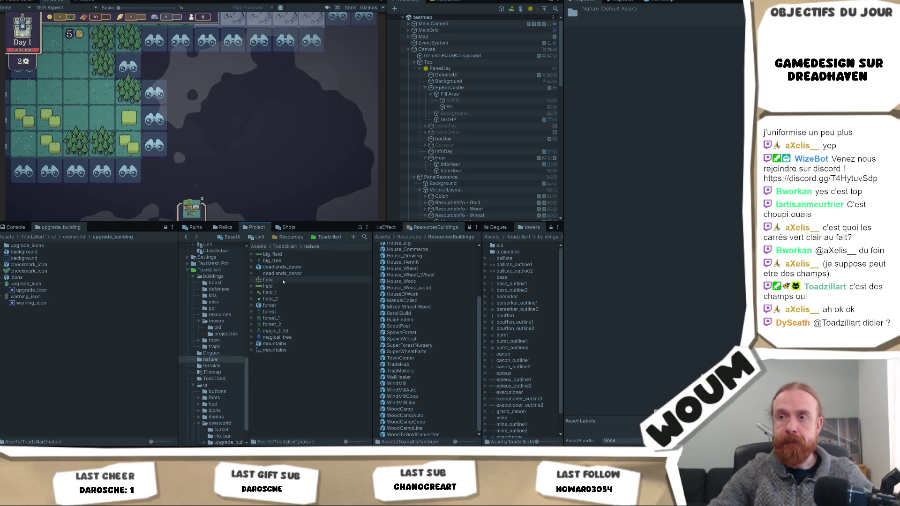
Step: Set field, field_1 and field_2 textures to Point (no filter) and apply
click(284, 281)
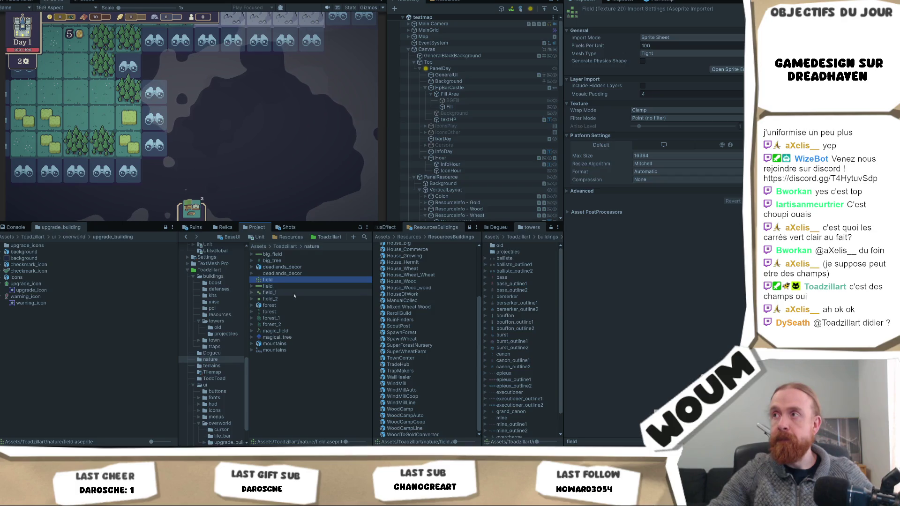
key(Down)
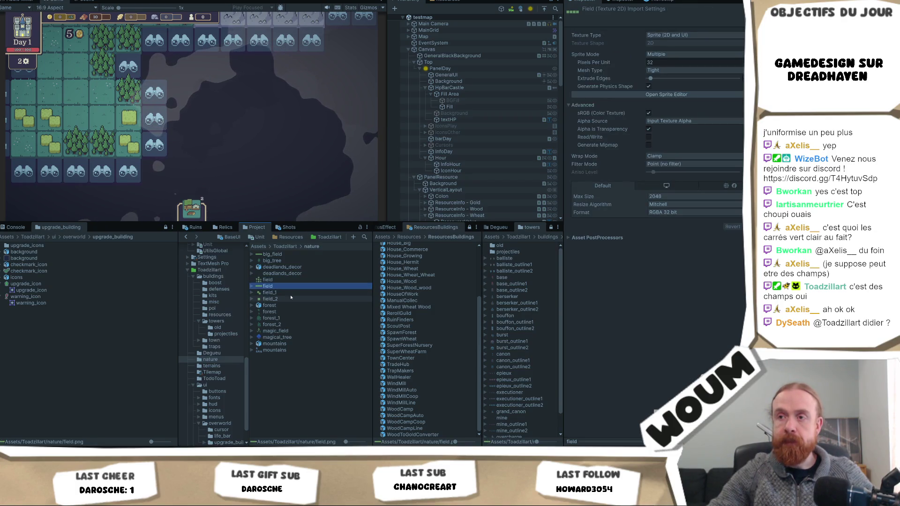
shift+click(291, 298)
click(654, 165)
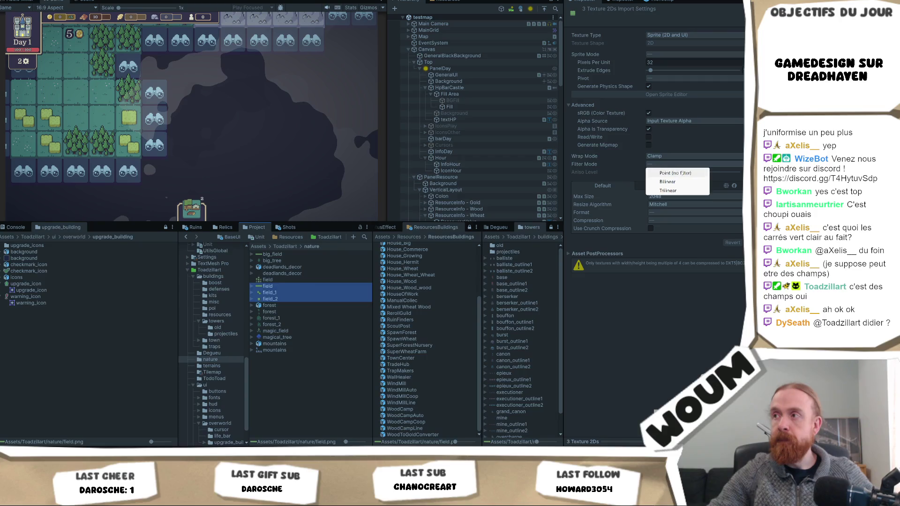
click(661, 172)
click(753, 242)
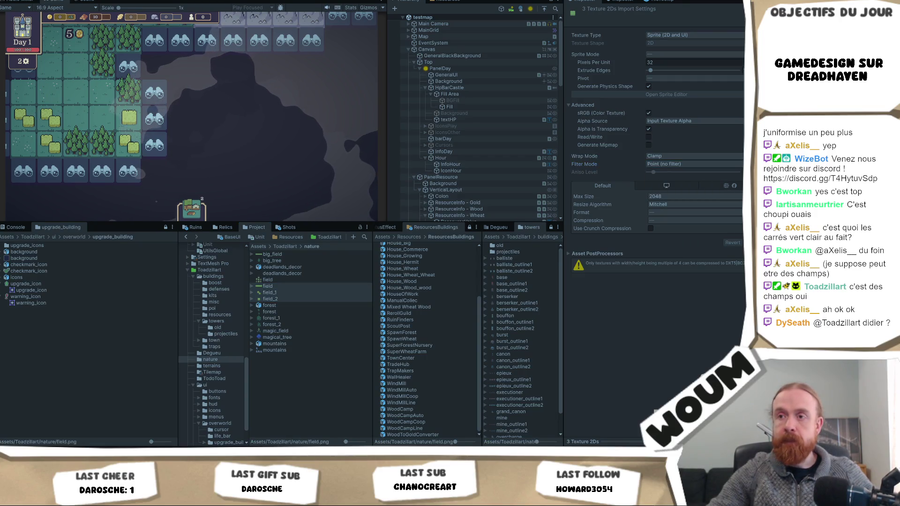
Step: Set the five forest through magical_tree textures to Point (no filter)
click(276, 312)
shift+click(277, 338)
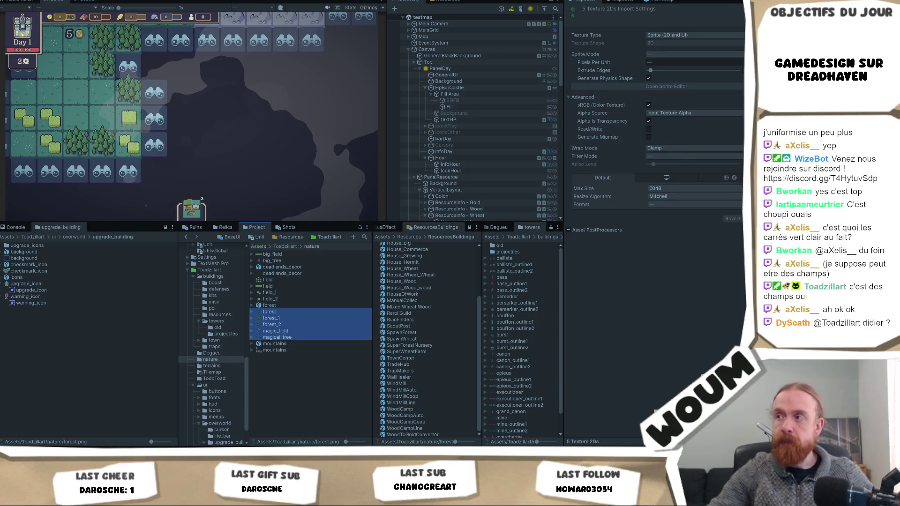
click(712, 157)
click(700, 165)
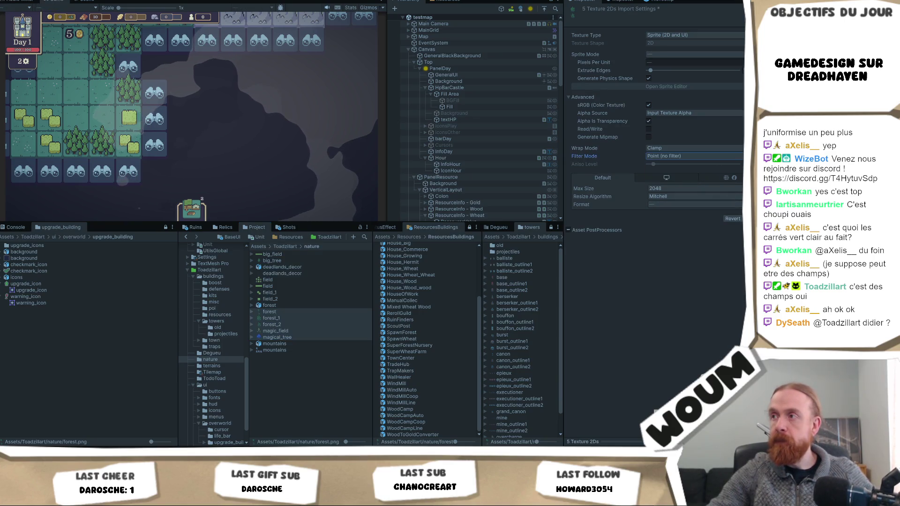
drag(160, 139, 221, 169)
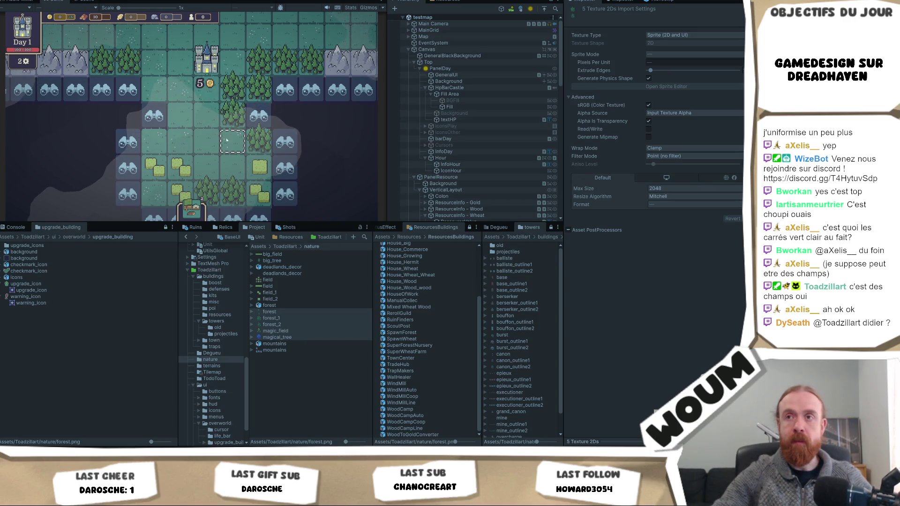
key(d)
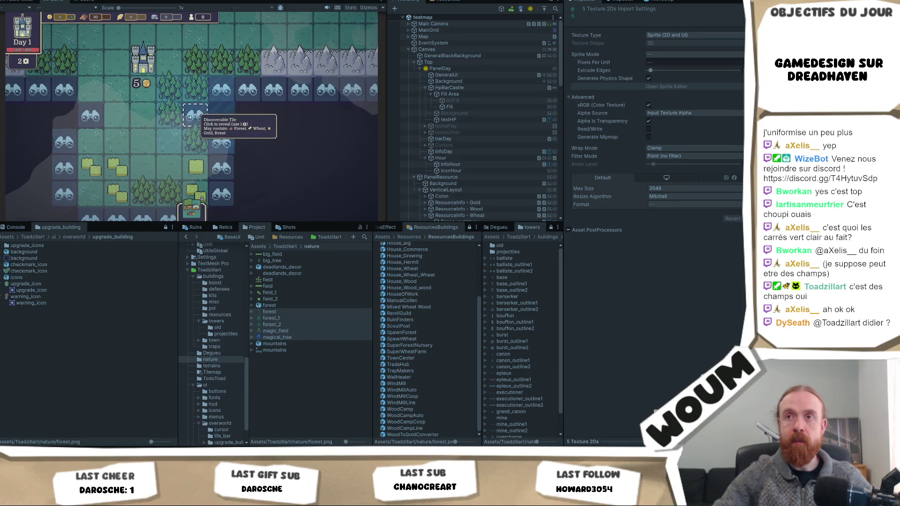
key(w)
key(a)
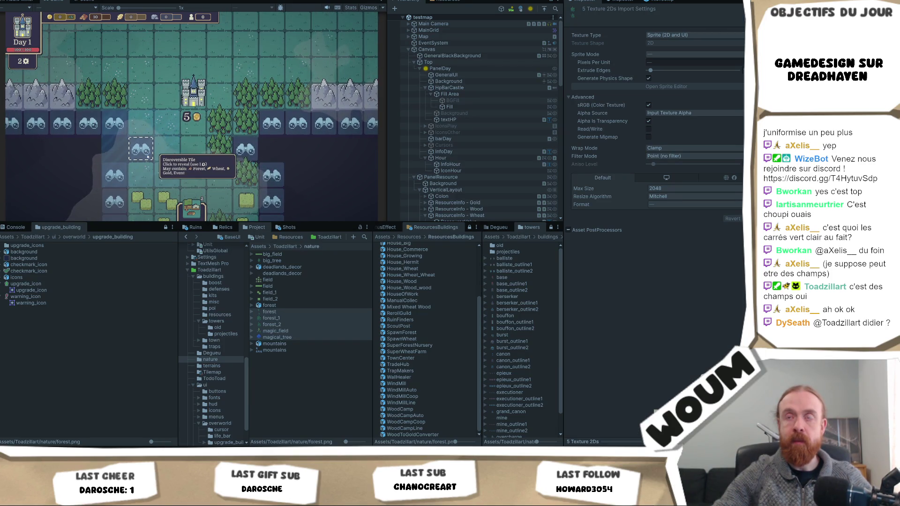
scroll(141, 159, up, 1)
scroll(135, 162, down, 4)
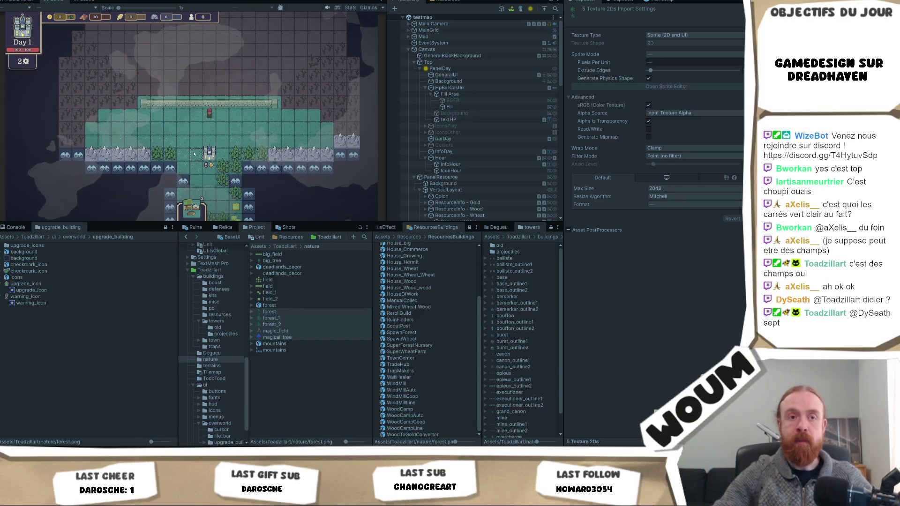
key(s)
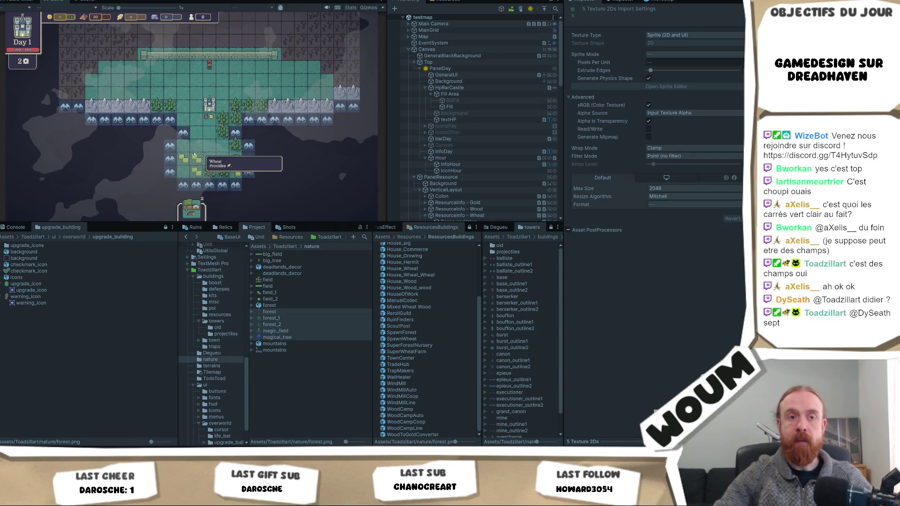
key(d)
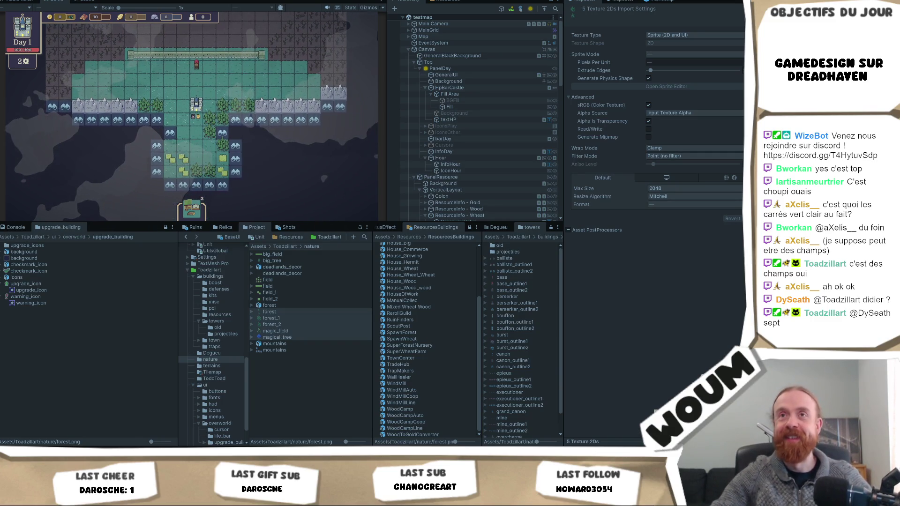
Step: Maximize the Game view and reveal a fog tile beside the fields
right_click(59, 1)
click(77, 6)
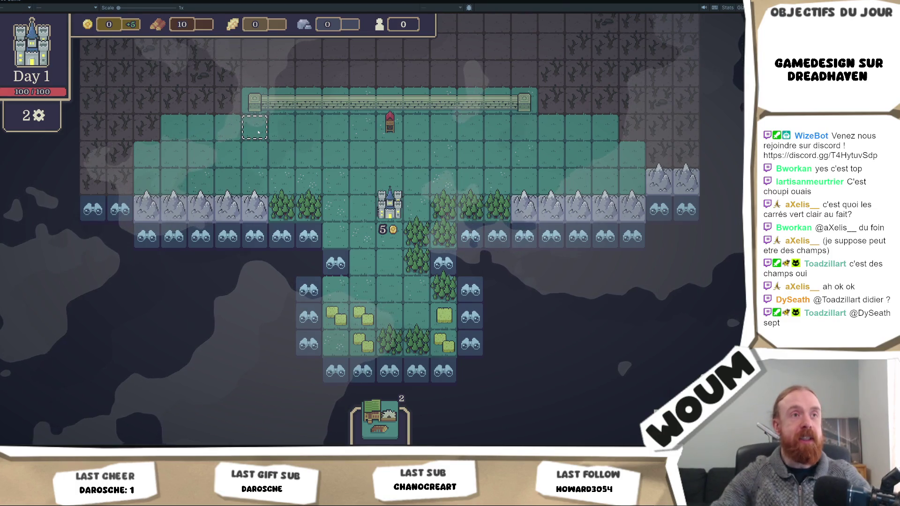
key(d)
key(d)
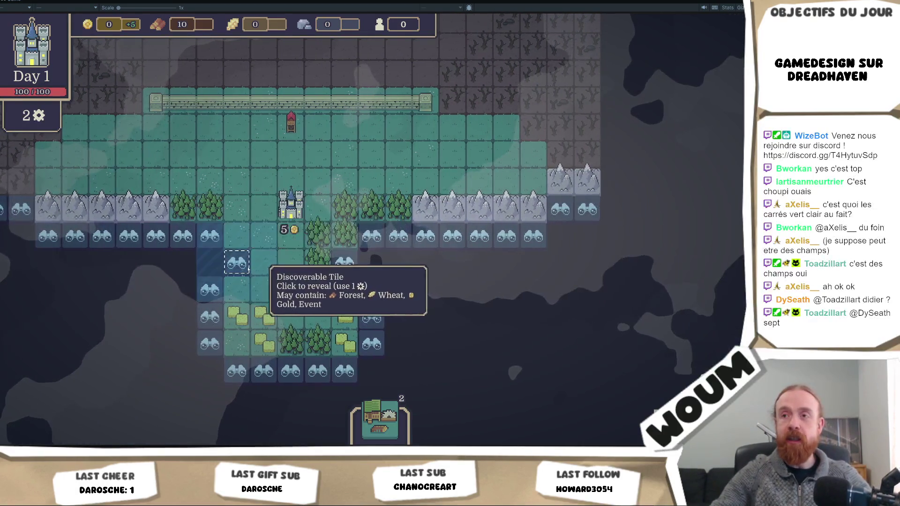
click(210, 290)
key(w)
key(a)
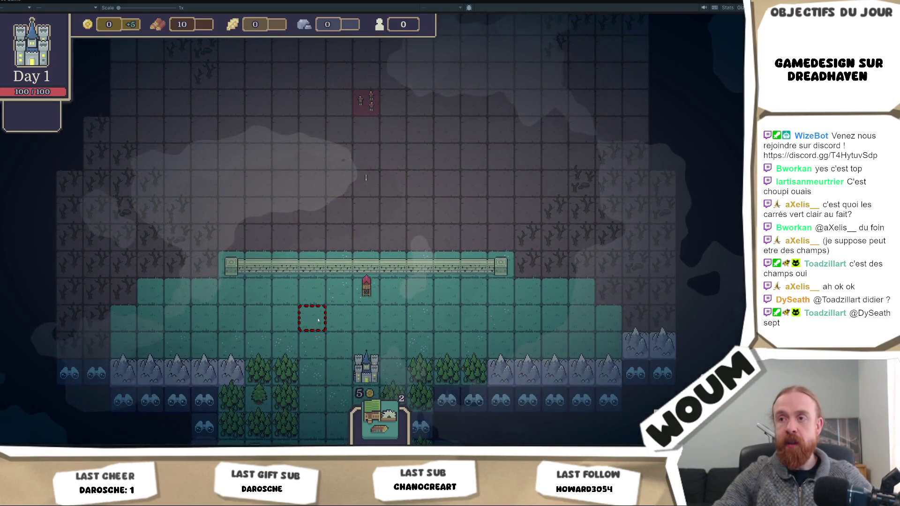
scroll(318, 321, up, 3)
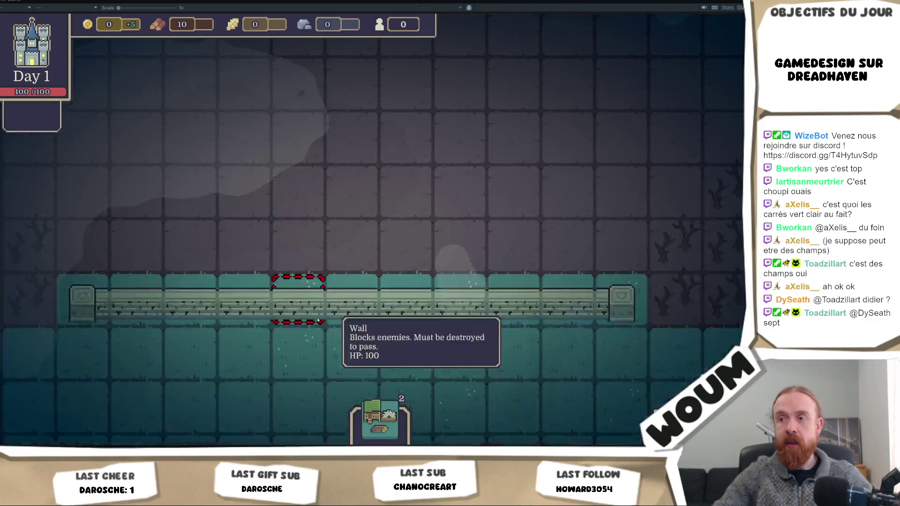
scroll(318, 320, down, 2)
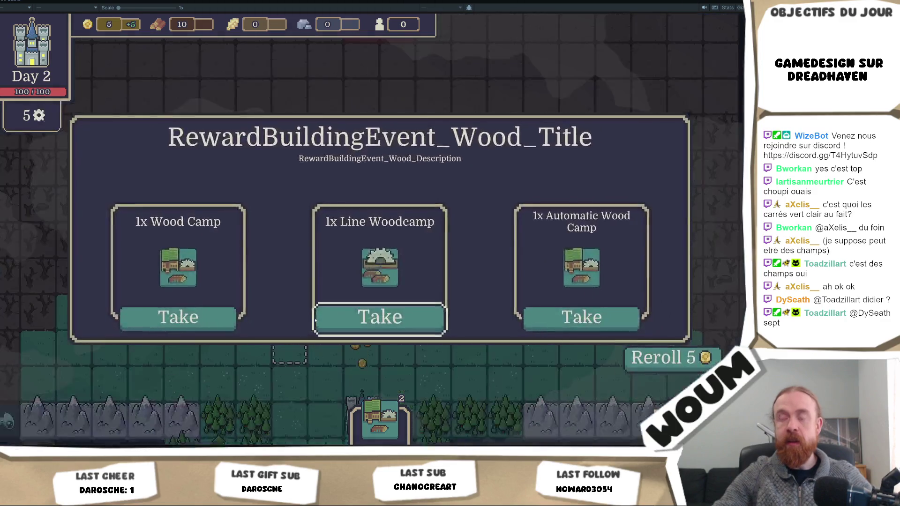
Step: Take the Line Woodcamp reward, then the Base Tower from the construction kit
click(378, 316)
scroll(361, 295, down, 1)
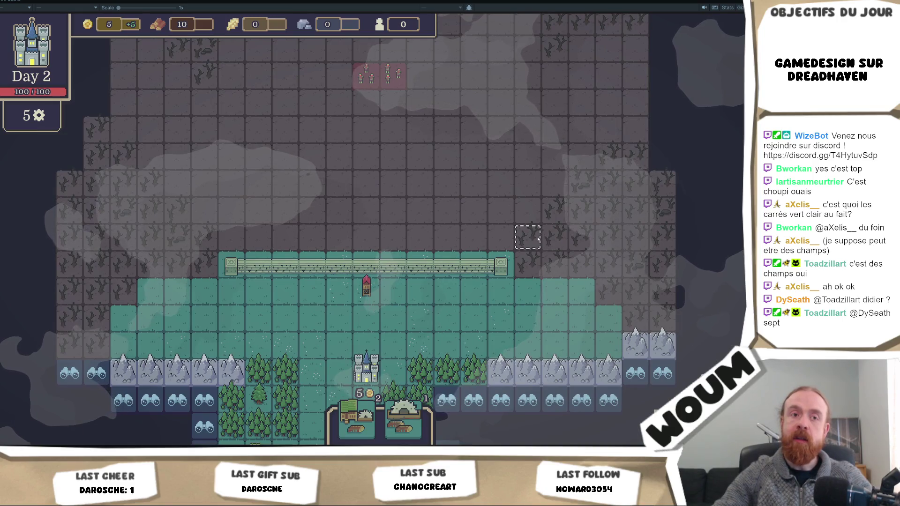
scroll(538, 239, up, 1)
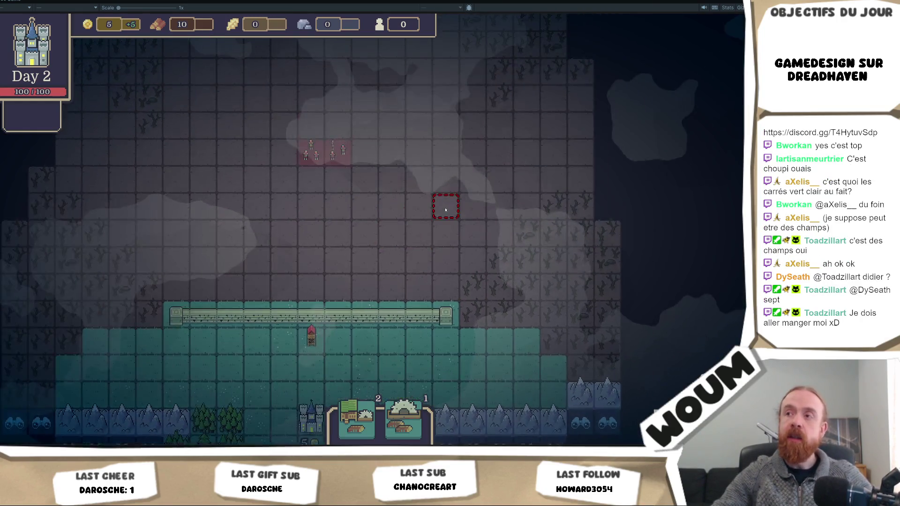
scroll(453, 217, down, 1)
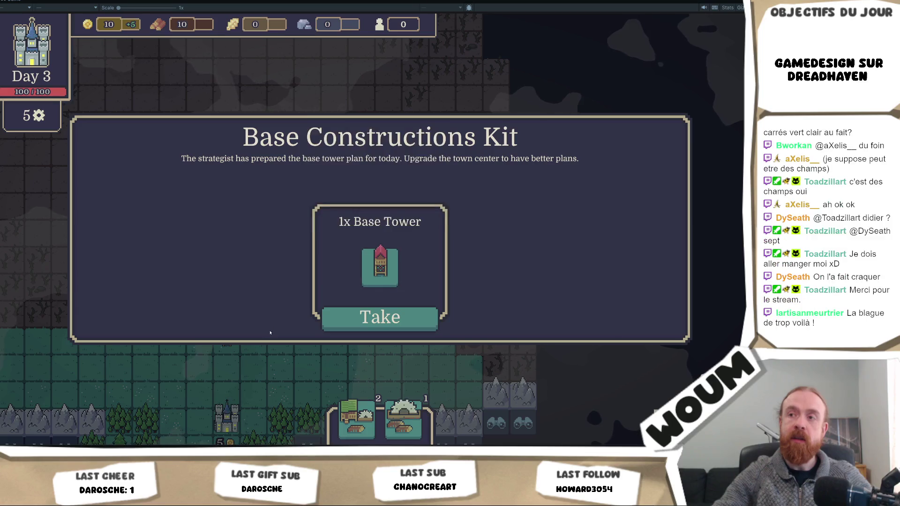
click(366, 323)
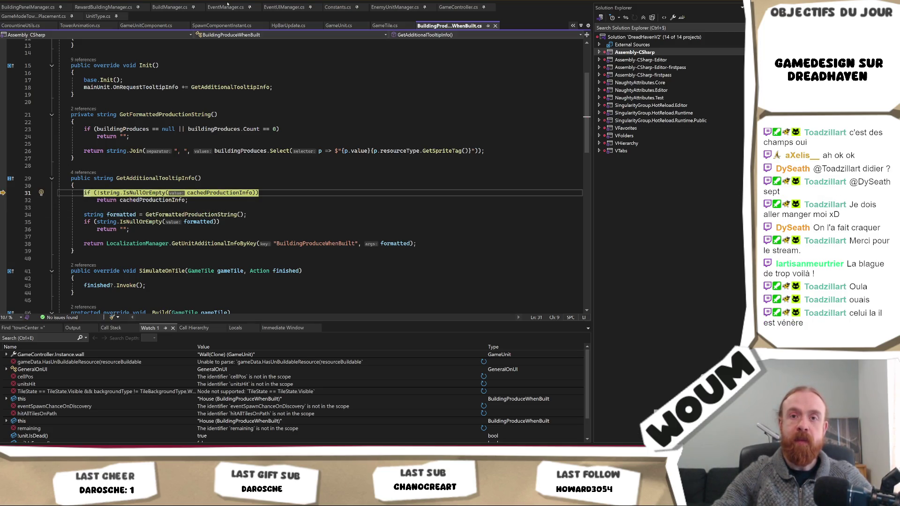
Step: Continue past the Visual Studio breakpoint, take the middle reward, and restore Unity's full layout
key(F5)
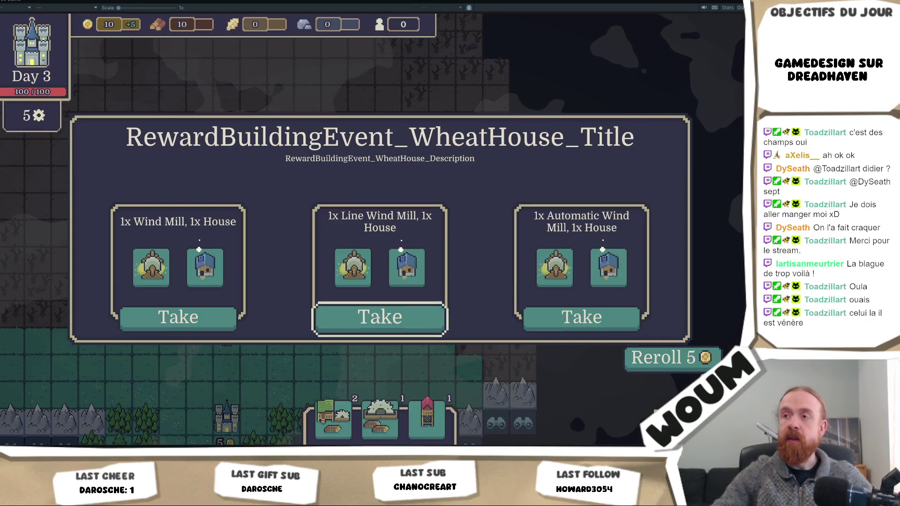
click(378, 318)
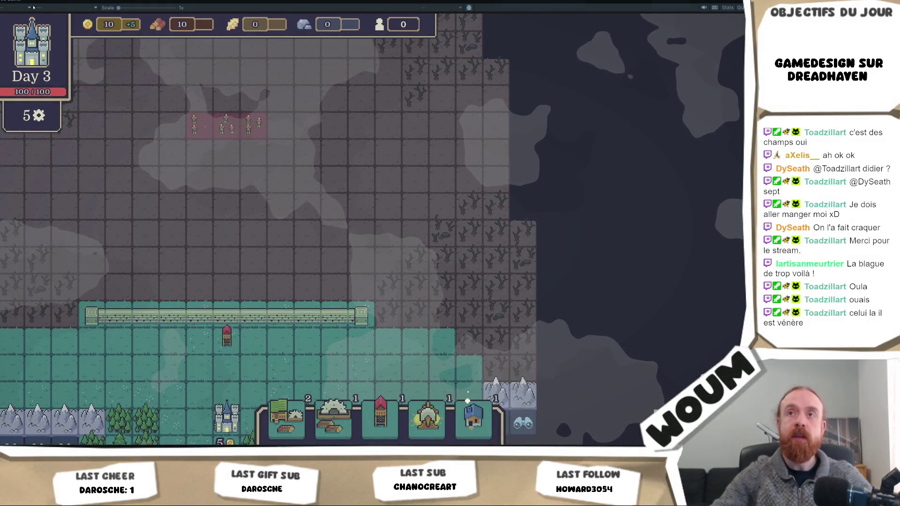
right_click(11, 1)
click(34, 26)
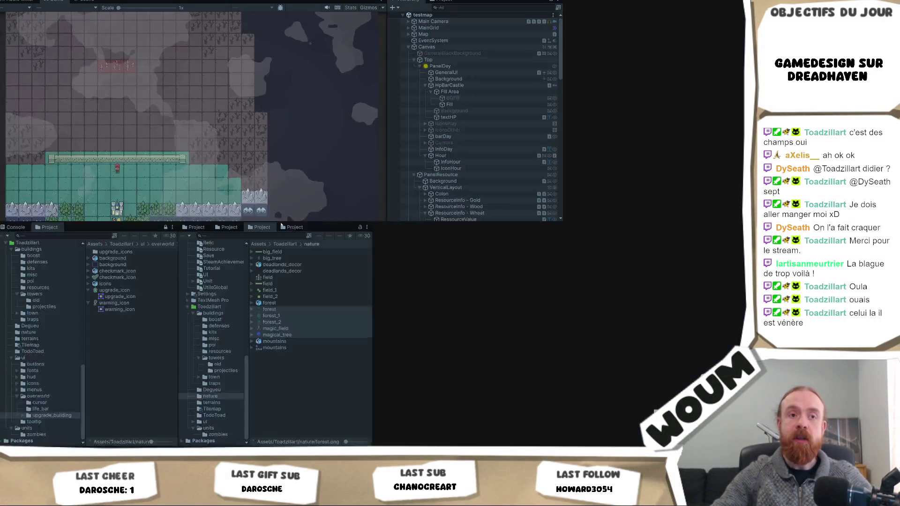